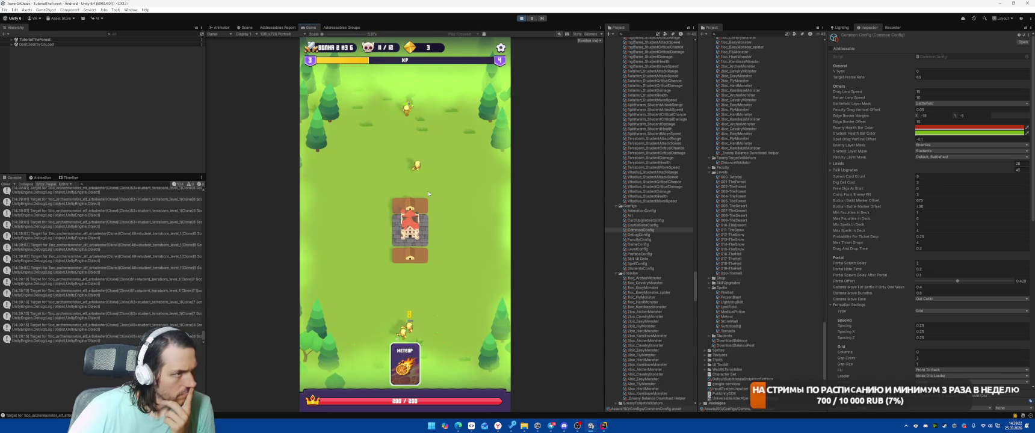
- Stop the forest level play-test and start a project-wide search in Rider
{"action": "left_click", "coordinate": [522, 18]}
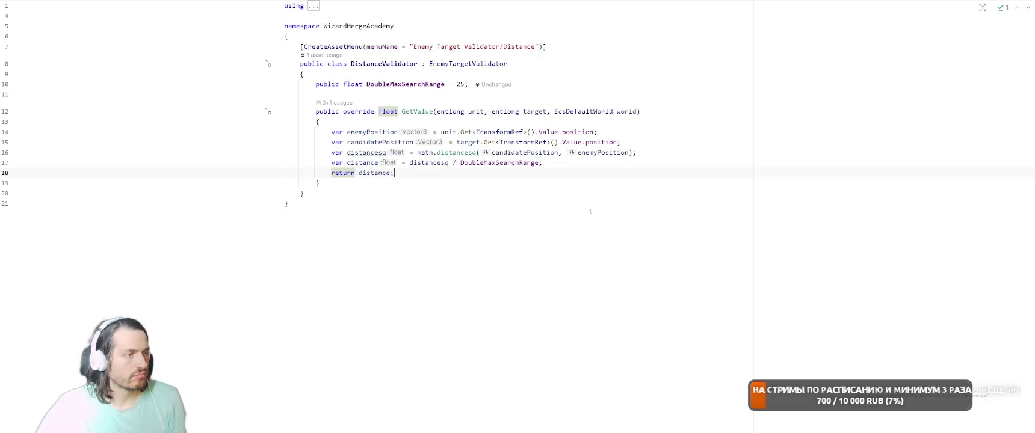
{"action": "left_click", "coordinate": [590, 211]}
{"action": "key", "text": "shift"}
{"action": "key", "text": "shift"}
- Search Rider's project files for 'arrow', then return to Unity and clear the console
{"action": "type", "text": "arrow"}
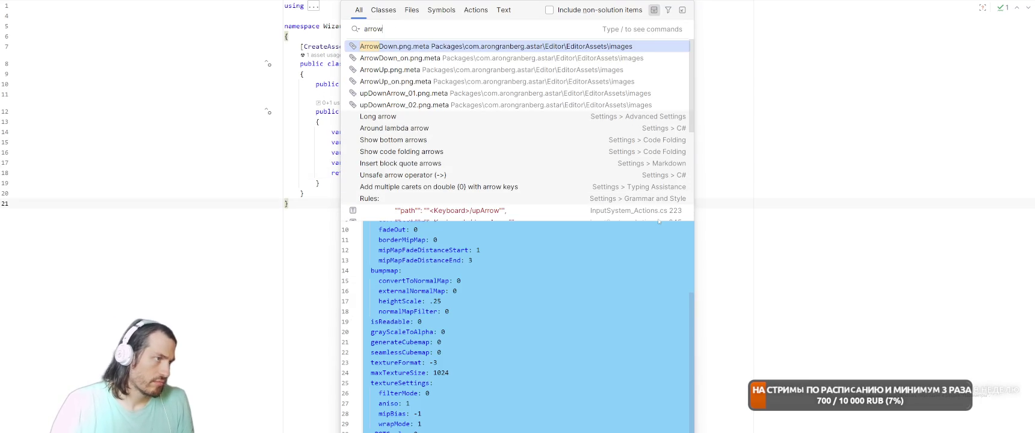
{"action": "key", "text": "Escape"}
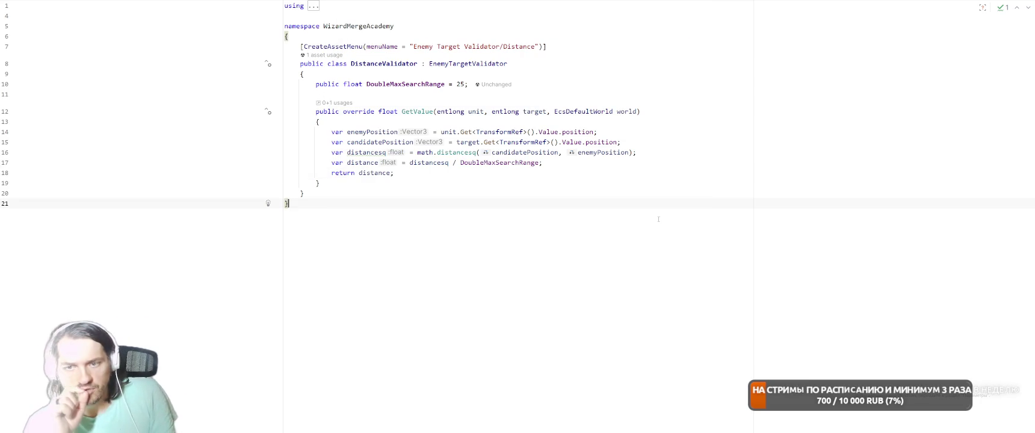
{"action": "key", "text": "alt+Tab"}
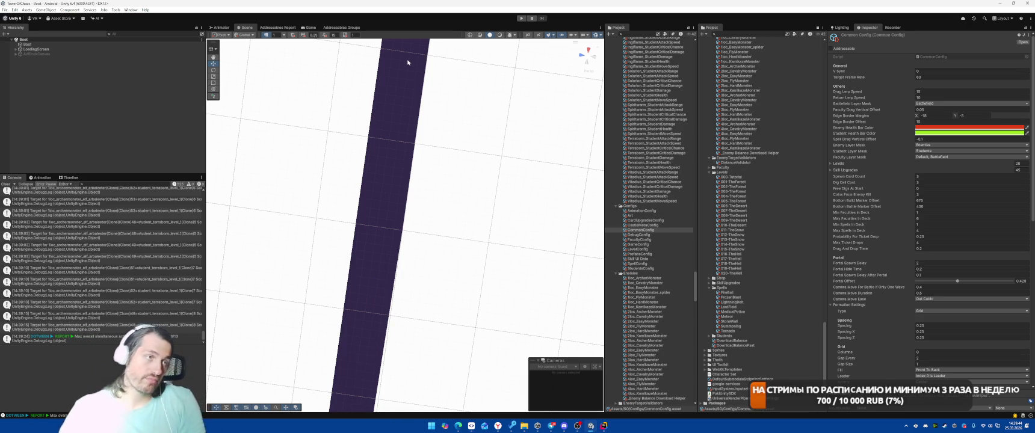
{"action": "left_click", "coordinate": [5, 183]}
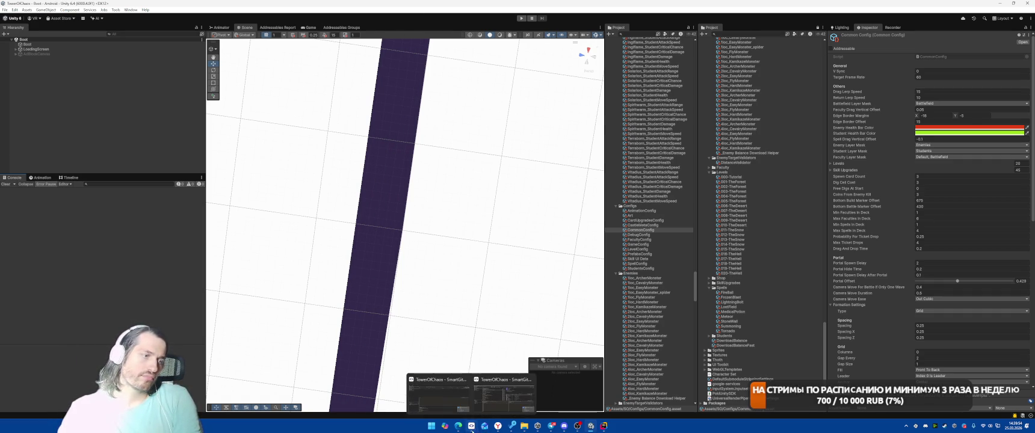
- Bring up the SmartGit repository window from the taskbar
{"action": "left_click", "coordinate": [445, 391]}
- Select all nine changed files in SmartGit, then return to DistanceValidator.cs in Rider
{"action": "key", "text": "ctrl+a"}
{"action": "right_click", "coordinate": [269, 134]}
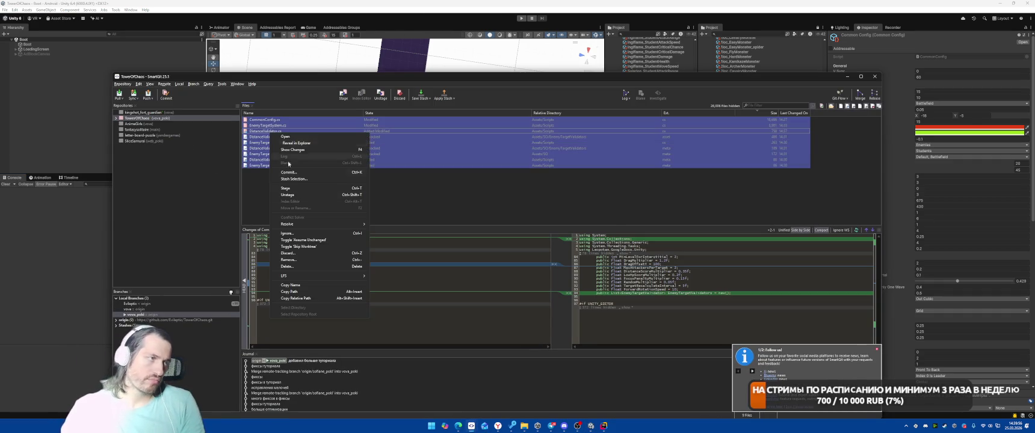
{"action": "key", "text": "Escape"}
{"action": "key", "text": "alt+Tab"}
{"action": "left_click", "coordinate": [524, 180]}
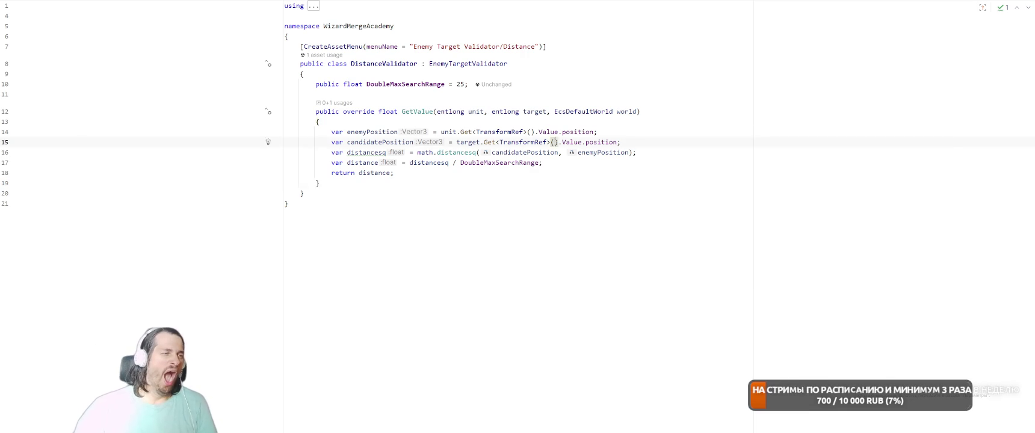
- Set the DistanceValidator asset's Double Max Search Range to 100 in the Inspector
{"action": "key", "text": "alt+Tab"}
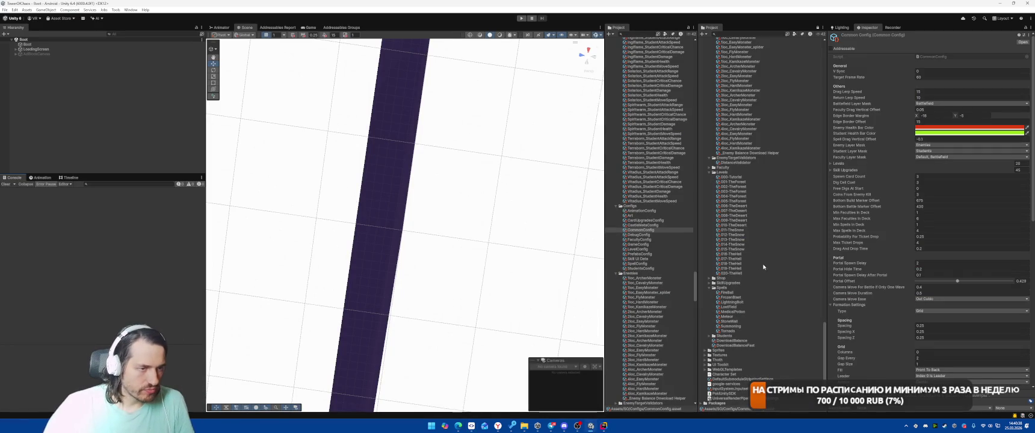
{"action": "scroll", "coordinate": [767, 204], "scroll_direction": "up", "scroll_amount": 1}
{"action": "left_click", "coordinate": [735, 180]}
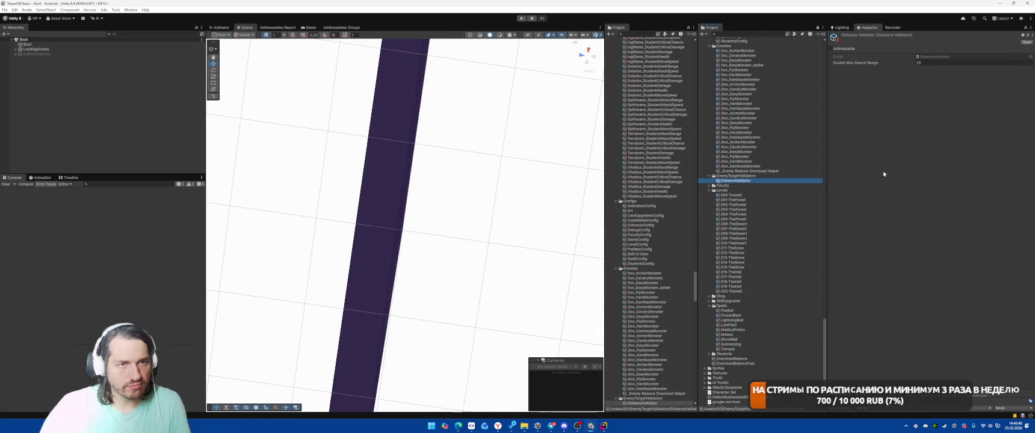
{"action": "left_click", "coordinate": [933, 62]}
{"action": "type", "text": "100"}
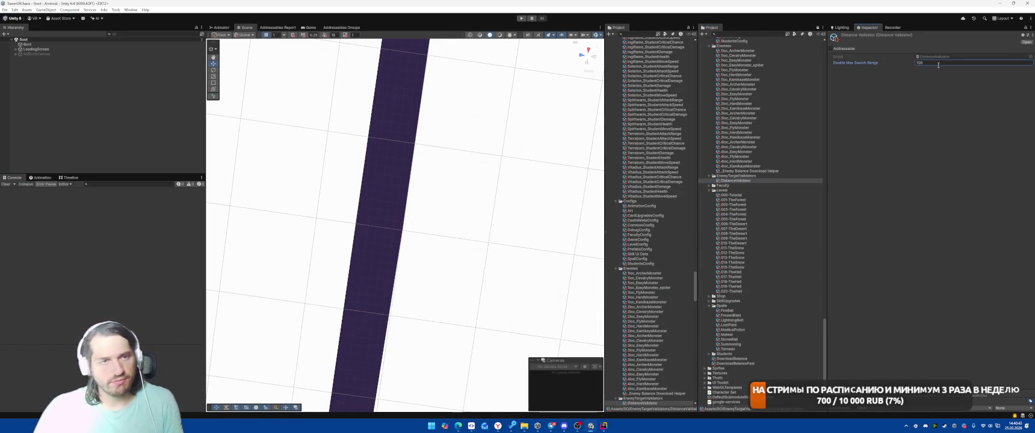
{"action": "key", "text": "Return"}
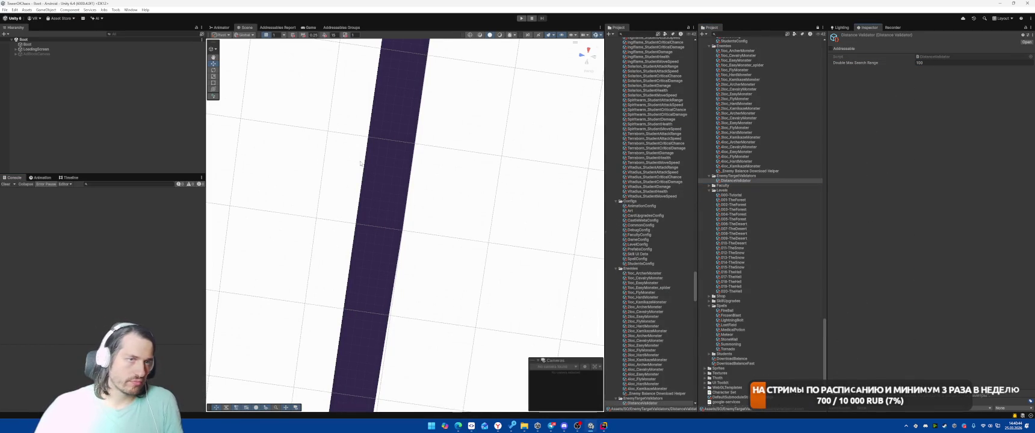
{"action": "left_click", "coordinate": [159, 129]}
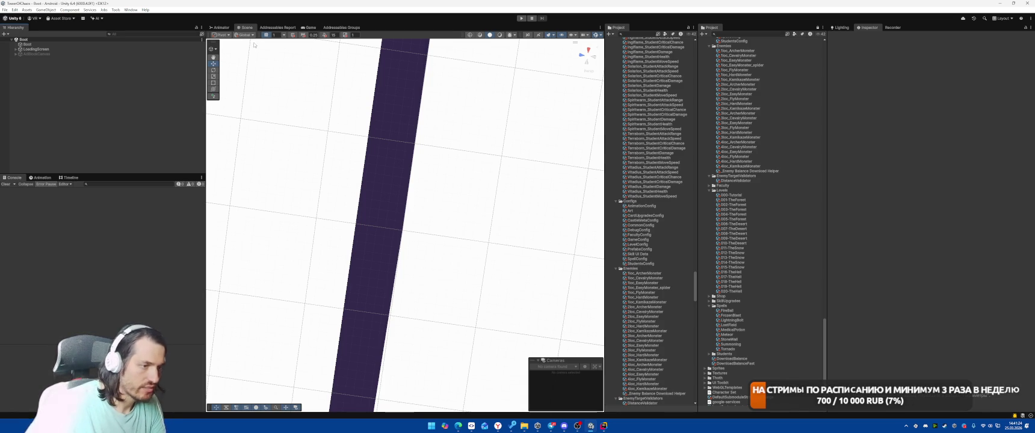
- Paste a copy of the DistanceValidator class directly below the original
{"action": "left_click", "coordinate": [603, 426]}
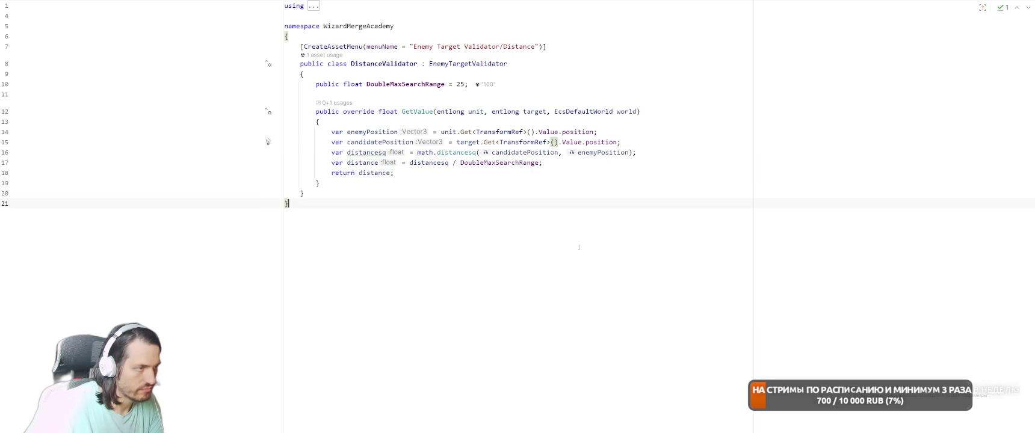
{"action": "left_click", "coordinate": [523, 192]}
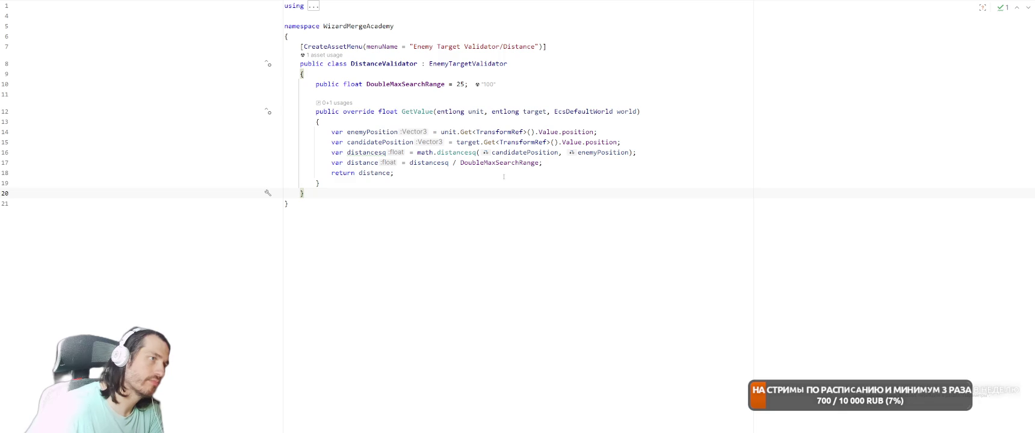
{"action": "key", "text": "ctrl+w"}
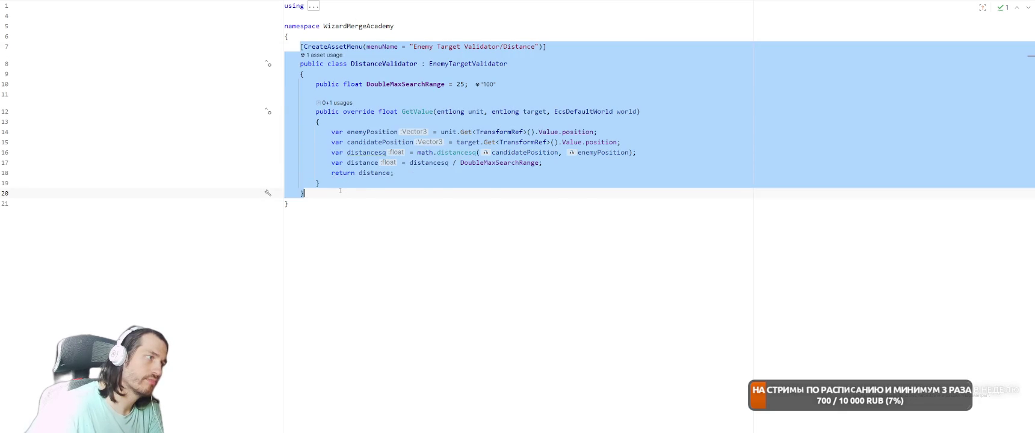
{"action": "left_click", "coordinate": [339, 191]}
{"action": "key", "text": "Return"}
{"action": "key", "text": "Return"}
{"action": "type", "text": "[CreateAssetMenu(menuName = \"Enemy Target Validator/Distance\")]     public class DistanceValidator : EnemyTargetValidator     {         public float DoubleMaxSearchRange = 25;          public override float GetValue(entlong unit, entlong target, EcsDefaultWorld world)         {             var enemyPosition = unit.Get<TransformRef>().Value.position;             var candidatePosition = target.Get<TransformRef>().Value.position;             var distancesq = math.distancesq(candidatePosition, enemyPosition);             var distance = distancesq / DoubleMaxSearchRange;             return distance;         }     }"}
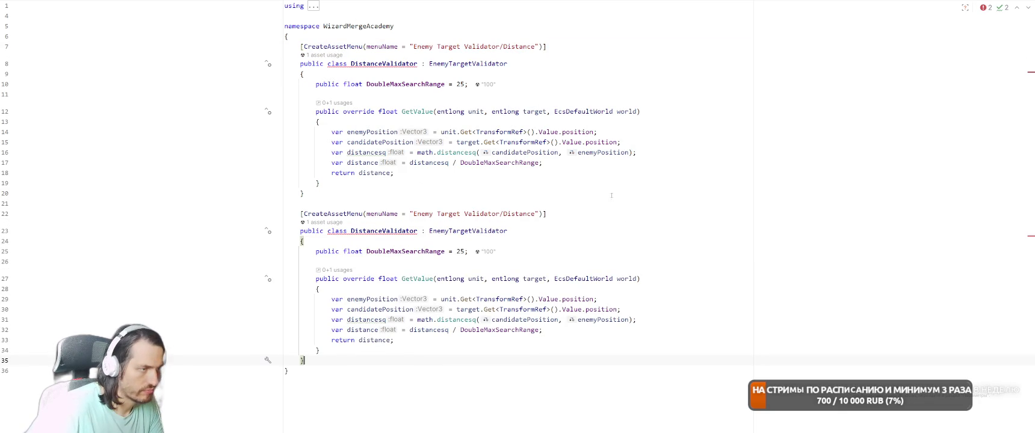
- Rename the copy's menu entry to 'Attacked By' and its class to AttackedByValidator
{"action": "double_click", "coordinate": [519, 213]}
{"action": "type", "text": "Attacked b"}
{"action": "key", "text": "BackSpace"}
{"action": "type", "text": "By"}
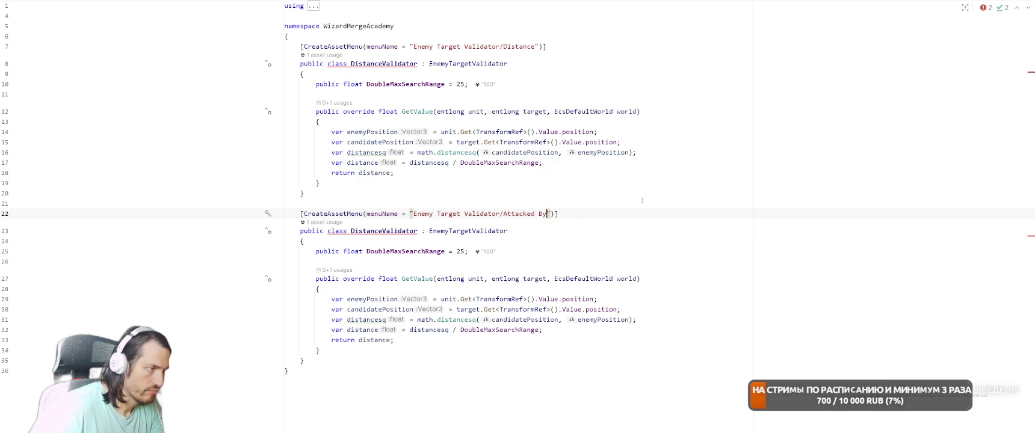
{"action": "double_click", "coordinate": [367, 231]}
{"action": "type", "text": "at"}
{"action": "key", "text": "BackSpace"}
{"action": "key", "text": "BackSpace"}
{"action": "type", "text": "AttackedBy"}
{"action": "left_click", "coordinate": [671, 324]}
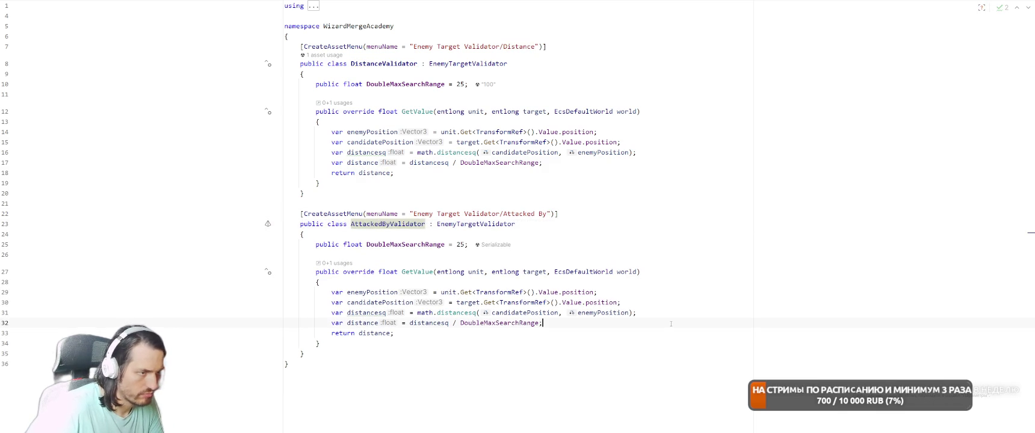
- Add 'var attackedBy = target.Get<AttackedBy>();' at the top of GetValue
{"action": "key", "text": "Up"}
{"action": "key", "text": "Up"}
{"action": "key", "text": "Up"}
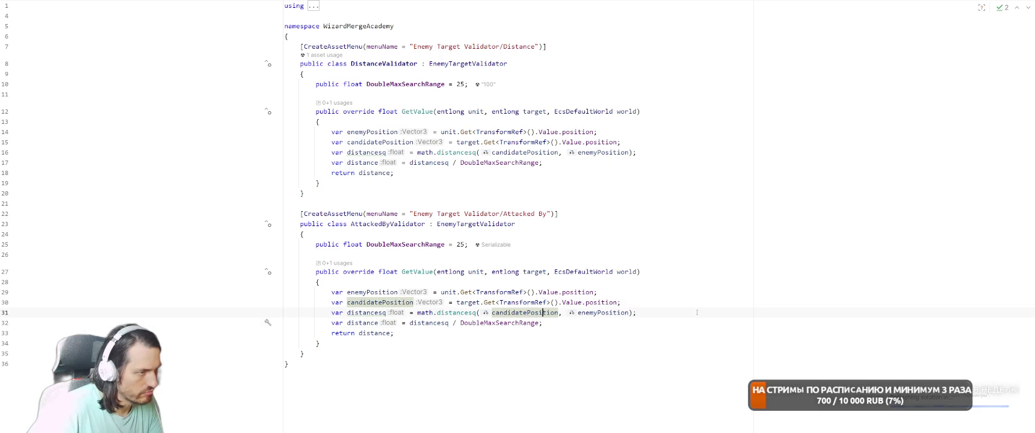
{"action": "key", "text": "Home"}
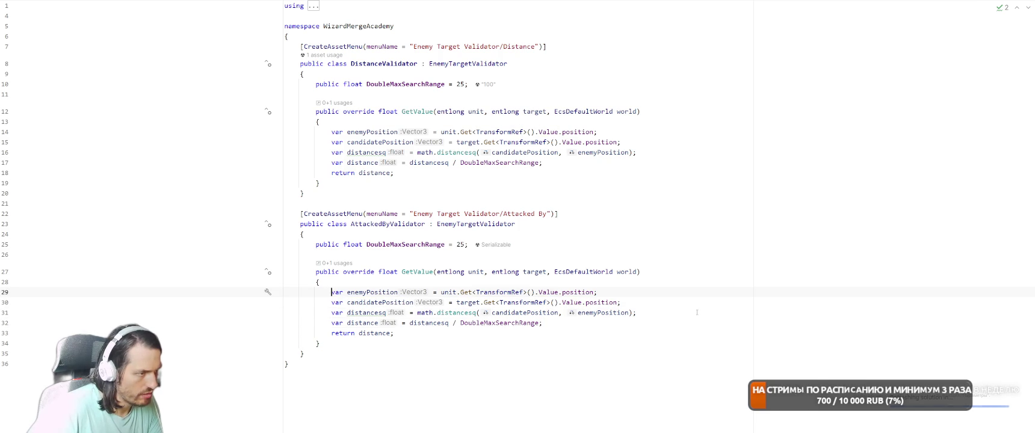
{"action": "key", "text": "Return"}
{"action": "key", "text": "Return"}
{"action": "key", "text": "Up"}
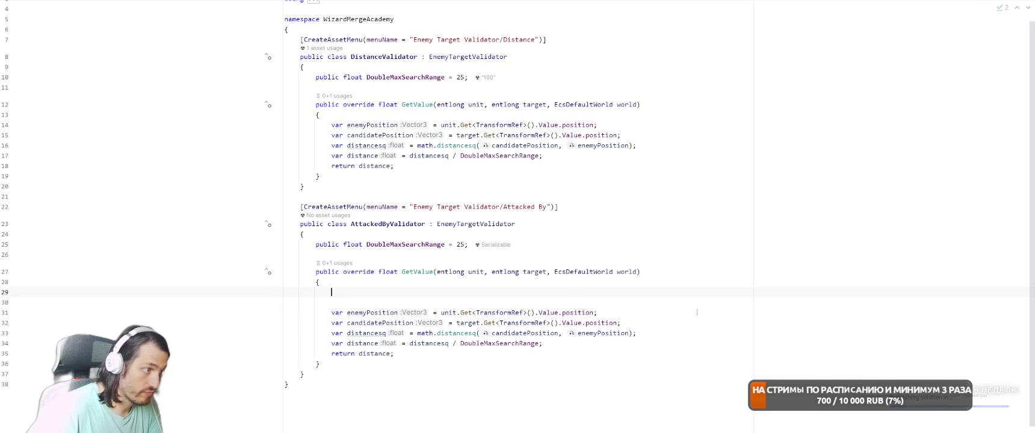
{"action": "type", "text": "target."}
{"action": "key", "text": "Return"}
{"action": "type", "text": "target.Get"}
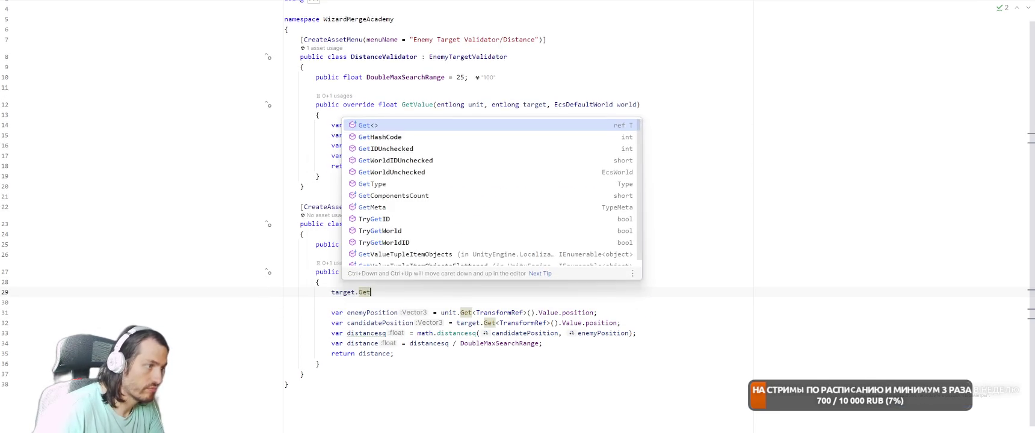
{"action": "key", "text": "Return"}
{"action": "type", "text": "Attacke"}
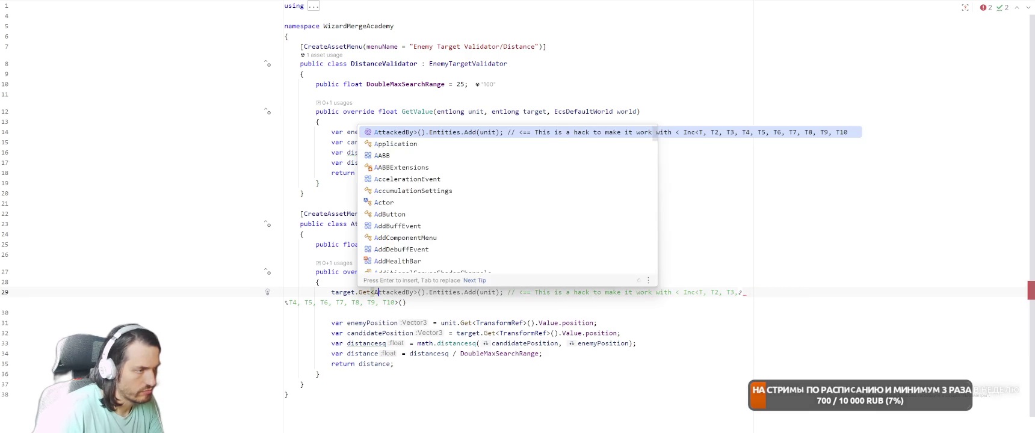
{"action": "type", "text": "dBy>("}
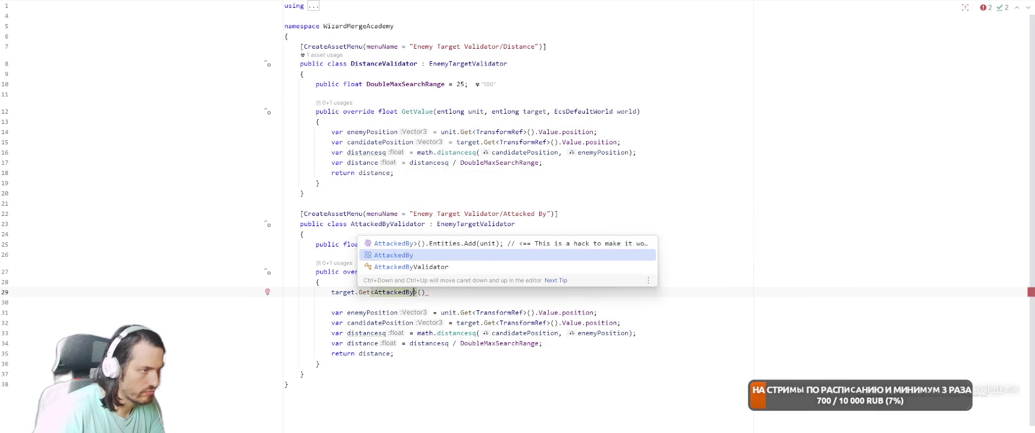
{"action": "key", "text": "Return"}
{"action": "type", "text": ".var"}
{"action": "key", "text": "Return"}
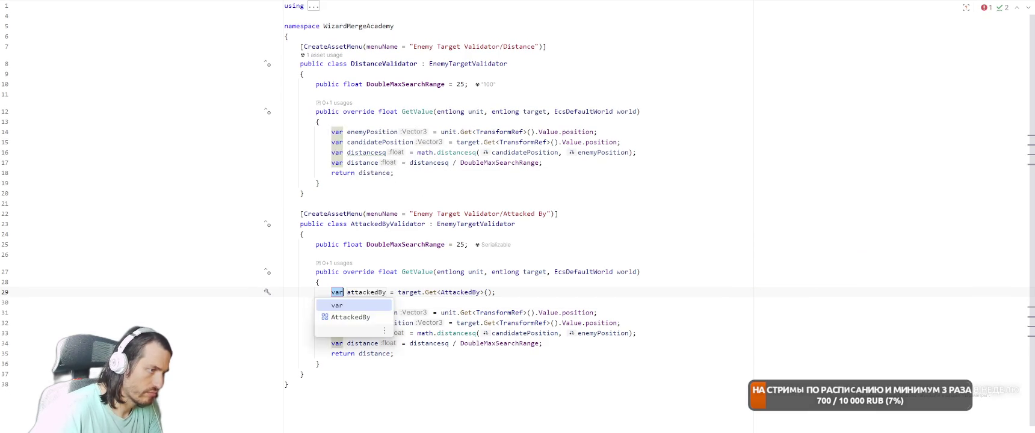
{"action": "key", "text": "Return"}
- Replace the float range field with the start of a 'public int' declaration
{"action": "key", "text": "Up"}
{"action": "key", "text": "Up"}
{"action": "key", "text": "Up"}
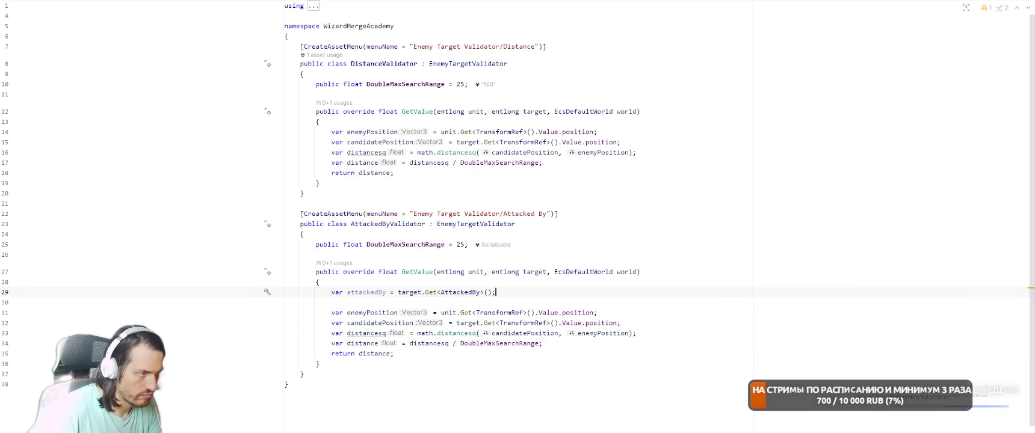
{"action": "key", "text": "shift+Home"}
{"action": "key", "text": "BackSpace"}
{"action": "type", "text": "public f"}
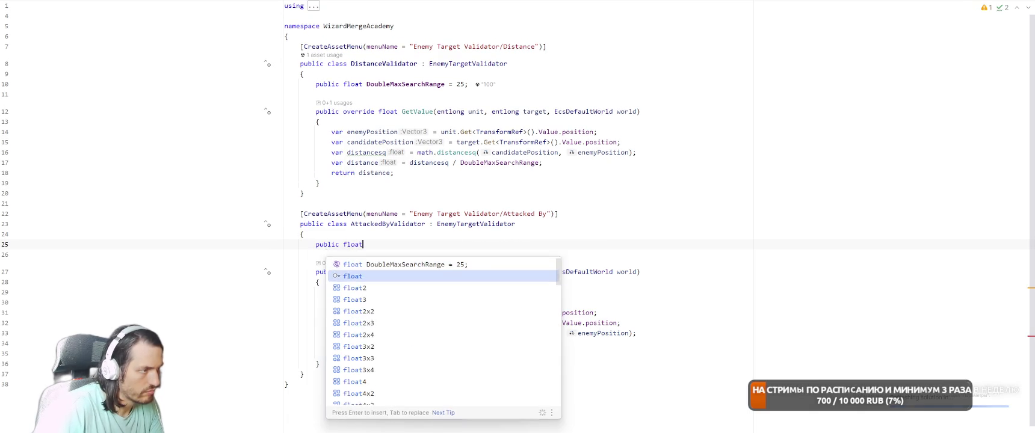
{"action": "key", "text": "BackSpace"}
{"action": "key", "text": "BackSpace"}
{"action": "type", "text": "nt"}
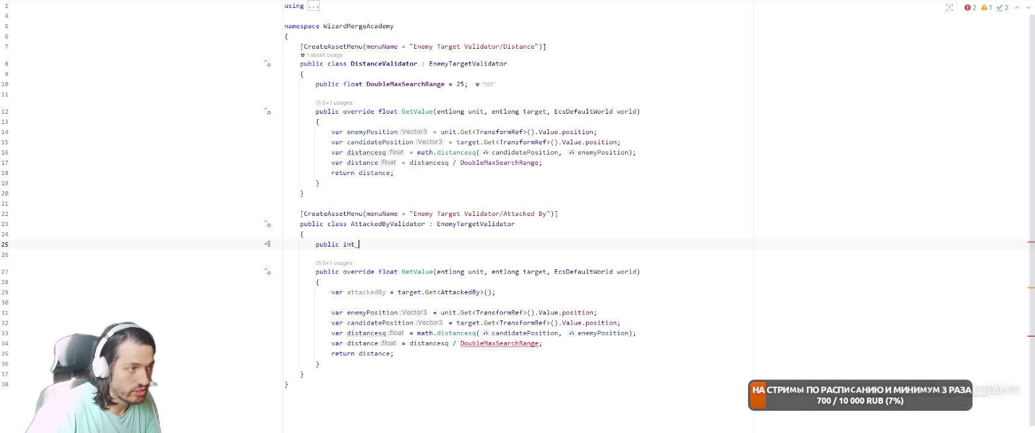
- Name the int field MaxAttackersPerTarget with a value of 3
{"action": "type", "text": "MaxArtt"}
{"action": "key", "text": "BackSpace"}
{"action": "key", "text": "BackSpace"}
{"action": "key", "text": "BackSpace"}
{"action": "type", "text": "tt"}
{"action": "key", "text": "Tab"}
{"action": "type", "text": "3"}
{"action": "key", "text": "Tab"}
- Return 0 from GetValue when attackedBy.Entities.Count exceeds MaxAttackersPerTarget
{"action": "key", "text": "Down"}
{"action": "key", "text": "Down"}
{"action": "key", "text": "Down"}
{"action": "key", "text": "End"}
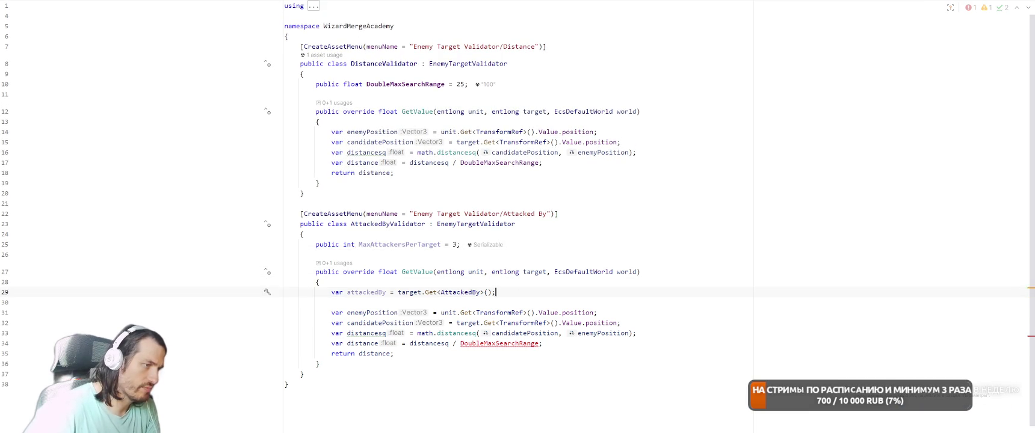
{"action": "key", "text": "Return"}
{"action": "type", "text": "if (attackedBy.Entities.Count > MaxAttackersPerTarget"}
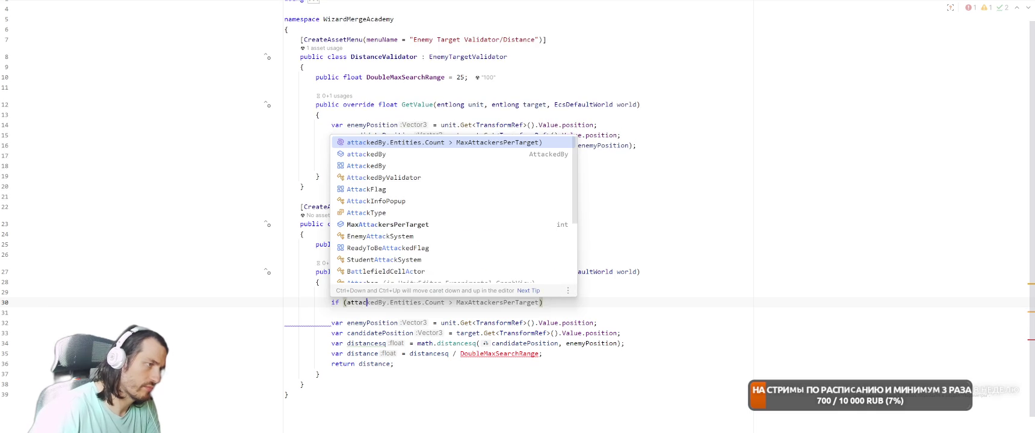
{"action": "key", "text": "Return"}
{"action": "type", "text": "{"}
{"action": "key", "text": "Return"}
{"action": "type", "text": "return float.MaxValue;"}
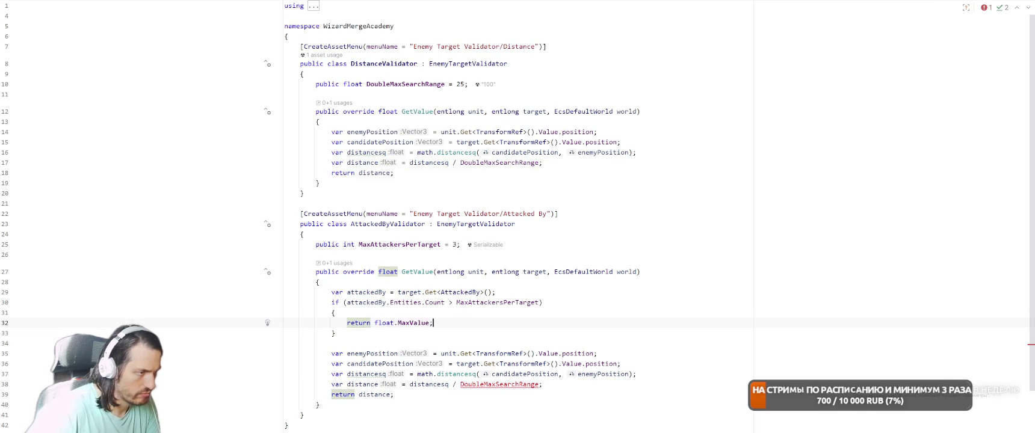
{"action": "key", "text": "ctrl+w"}
{"action": "key", "text": "ctrl+w"}
{"action": "type", "text": "0"}
{"action": "key", "text": "Down"}
{"action": "key", "text": "Return"}
{"action": "type", "text": "return"}
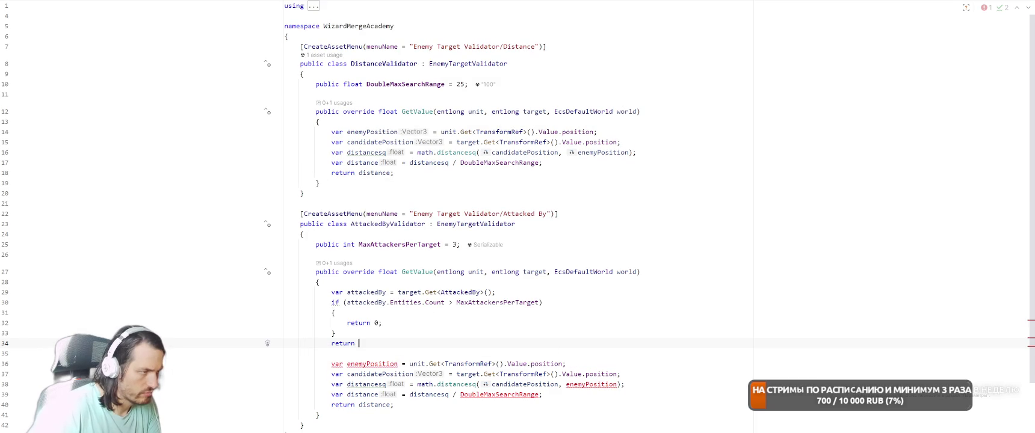
- Add a 'public float NormalFactor = 3;' field under MaxAttackersPerTarget
{"action": "left_click", "coordinate": [359, 244]}
{"action": "key", "text": "End"}
{"action": "key", "text": "Return"}
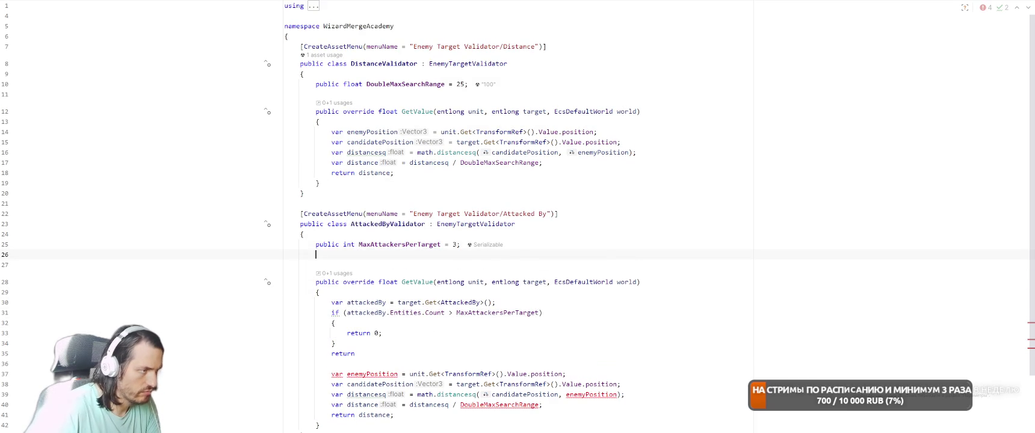
{"action": "type", "text": "public float"}
{"action": "key", "text": "shift+Home"}
{"action": "key", "text": "BackSpace"}
{"action": "key", "text": "BackSpace"}
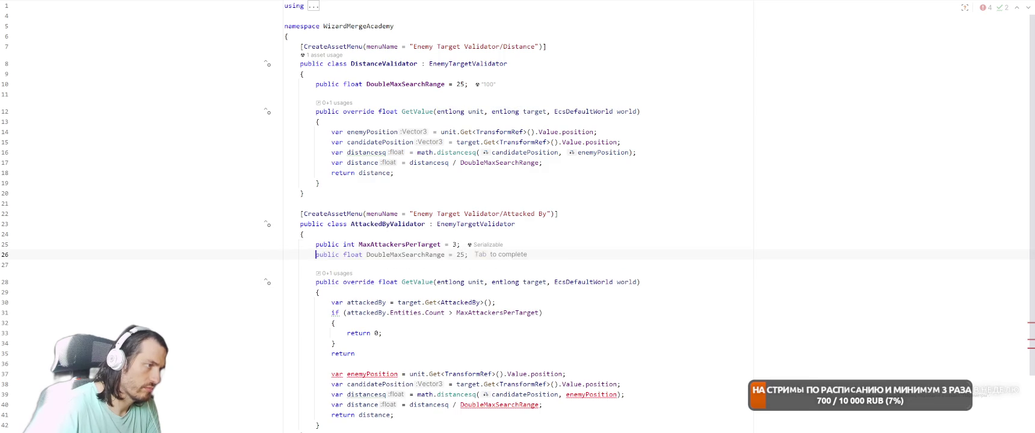
{"action": "key", "text": "Return"}
{"action": "type", "text": "public float "}
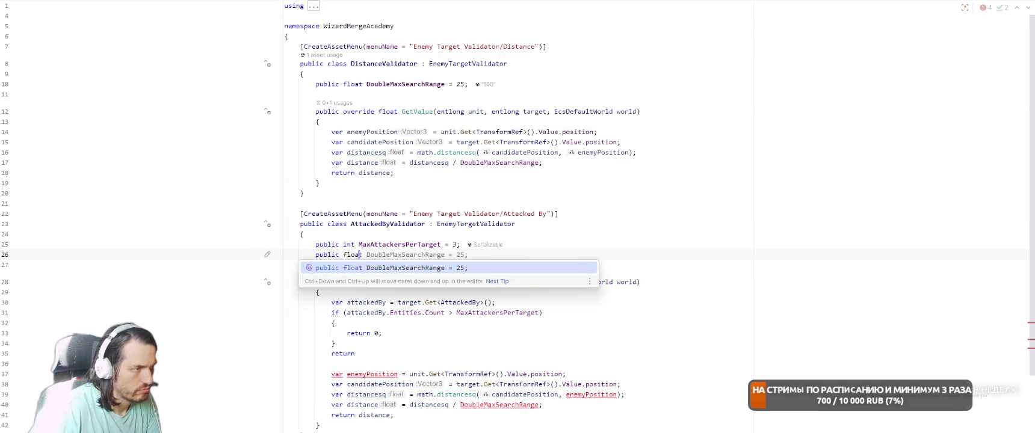
{"action": "type", "text": "Normal"}
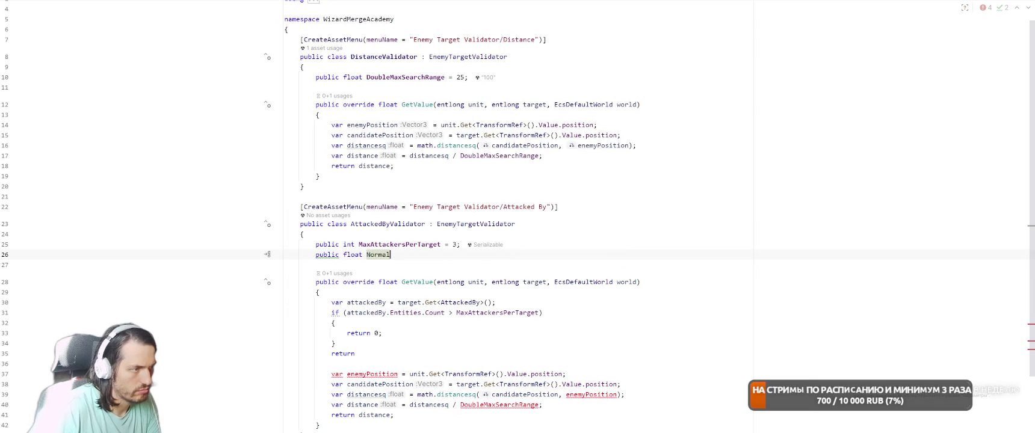
{"action": "type", "text": "Factor;"}
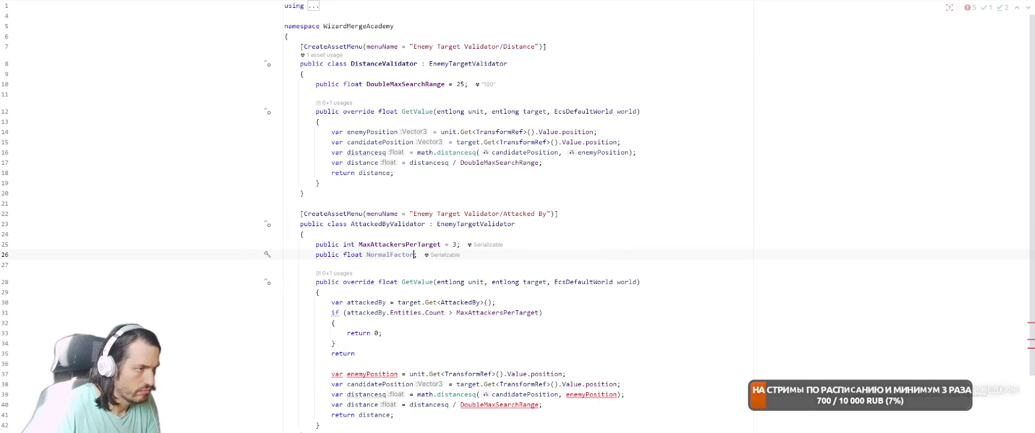
{"action": "type", "text": " = 3"}
- Return NormalFactor at the end of GetValue and delete the old distance calculation
{"action": "key", "text": "Down"}
{"action": "key", "text": "Down"}
{"action": "key", "text": "Down"}
{"action": "key", "text": "Down"}
{"action": "key", "text": "Down"}
{"action": "key", "text": "Down"}
{"action": "key", "text": "End"}
{"action": "type", "text": "Norm"}
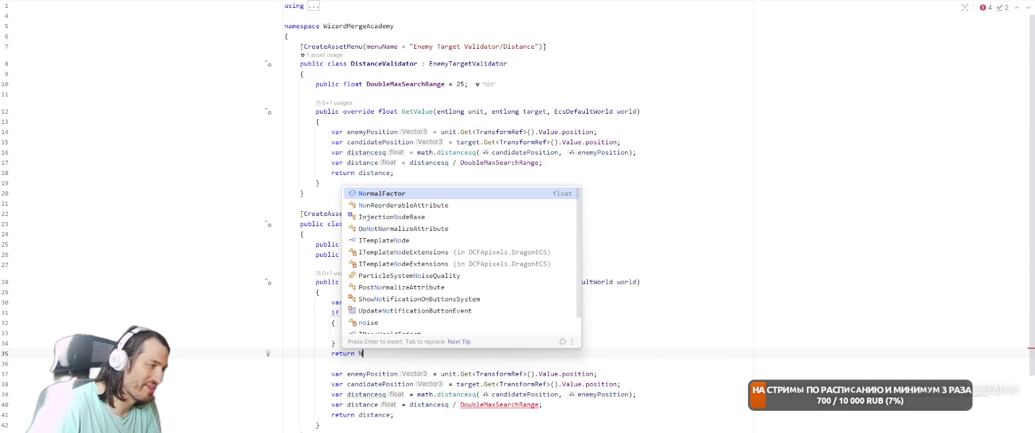
{"action": "key", "text": "Return"}
{"action": "key", "text": "Tab"}
{"action": "key", "text": "Down"}
{"action": "key", "text": "Down"}
{"action": "key", "text": "shift+Down"}
{"action": "key", "text": "shift+Down"}
{"action": "key", "text": "shift+Down"}
{"action": "key", "text": "Delete"}
{"action": "key", "text": "BackSpace"}
{"action": "key", "text": "BackSpace"}
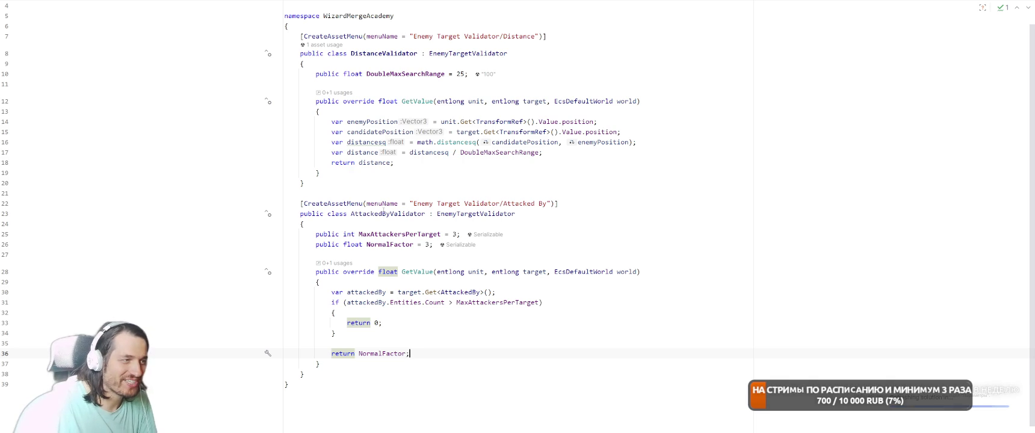
- Move AttackedByValidator into its own AttackedByValidator.cs file and switch to Unity
{"action": "left_click", "coordinate": [382, 214]}
{"action": "key", "text": "alt+Return"}
{"action": "key", "text": "Down"}
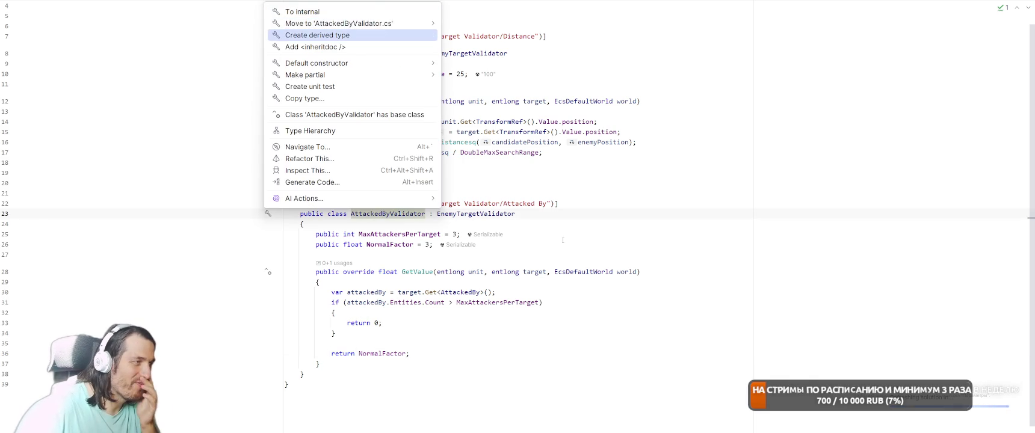
{"action": "key", "text": "Up"}
{"action": "key", "text": "Return"}
{"action": "key", "text": "alt+Tab"}
{"action": "key", "text": "alt+Tab"}
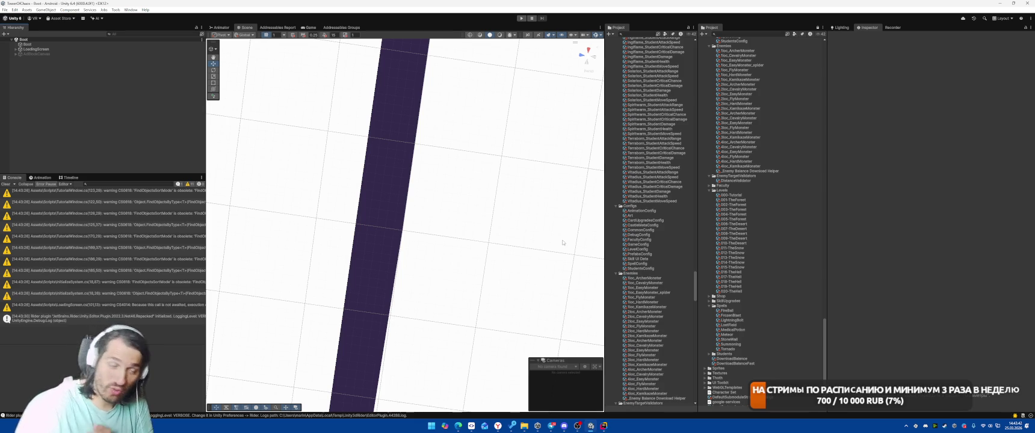
- Create an Attacked By Validator asset in the EnemyTargetValidators folder with the default name
{"action": "left_click", "coordinate": [743, 176]}
{"action": "right_click", "coordinate": [743, 176]}
{"action": "left_click", "coordinate": [774, 182]}
{"action": "left_click", "coordinate": [582, 78]}
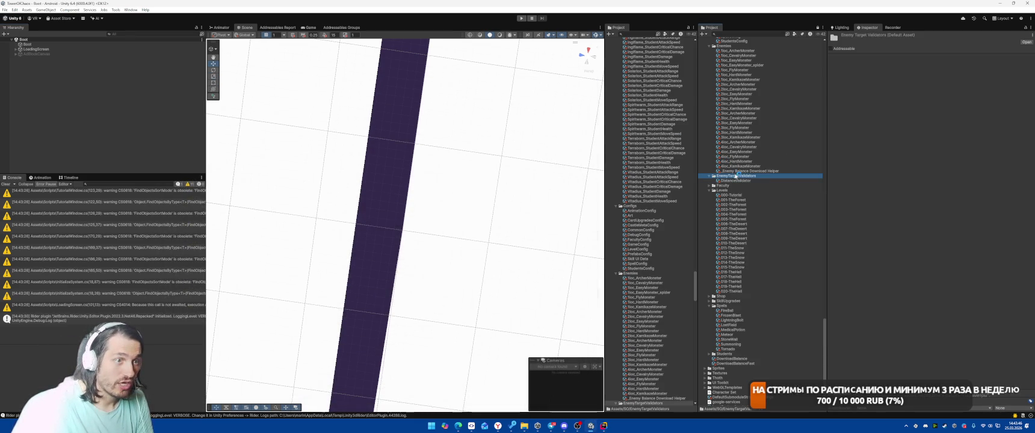
{"action": "right_click", "coordinate": [741, 176]}
{"action": "mouse_move", "coordinate": [777, 181]}
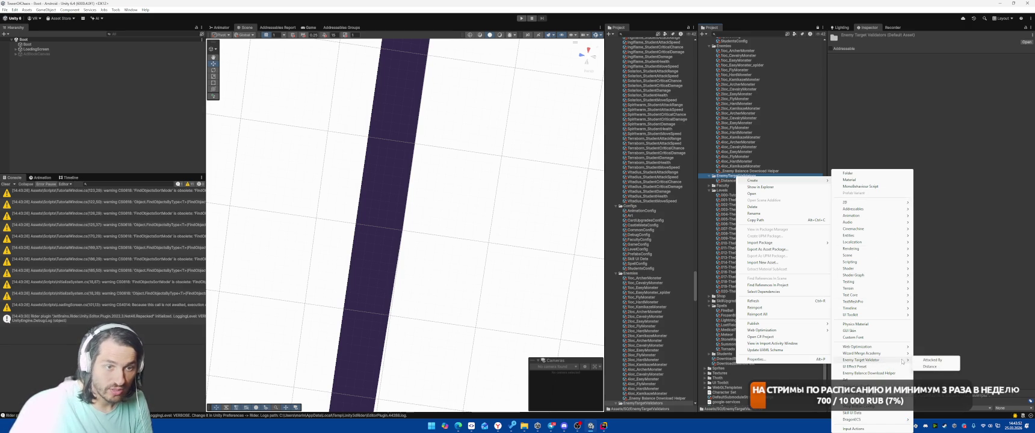
{"action": "left_click", "coordinate": [931, 359]}
{"action": "key", "text": "Return"}
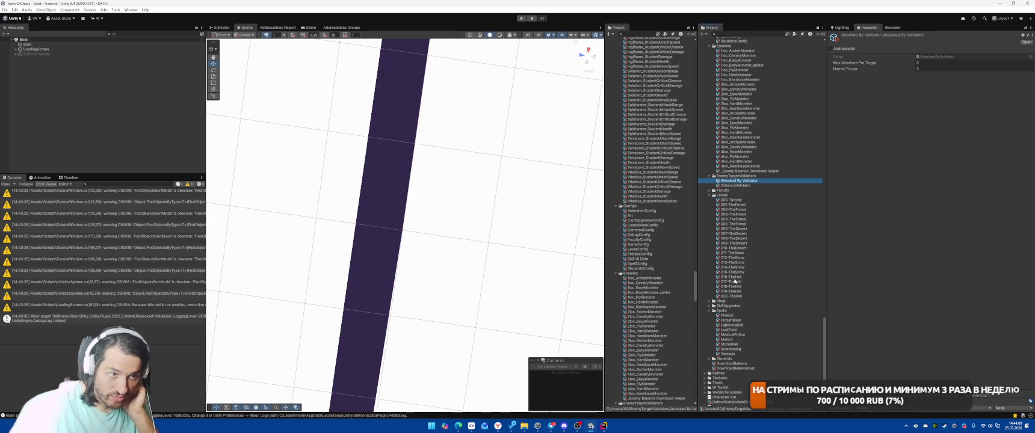
- Select CommonConfig in the Project panel to show its settings
{"action": "scroll", "coordinate": [760, 242], "scroll_direction": "up", "scroll_amount": 3}
{"action": "left_click", "coordinate": [734, 111]}
{"action": "scroll", "coordinate": [942, 241], "scroll_direction": "down", "scroll_amount": 10}
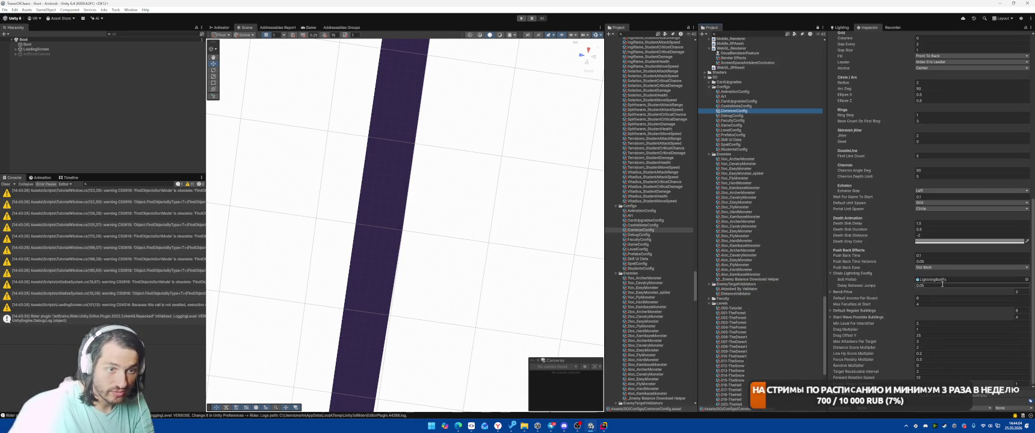
- Drag the Attacked By Validator asset into CommonConfig's Enemy Target Validators list
{"action": "left_click", "coordinate": [746, 290]}
{"action": "left_click_drag", "start_coordinate": [746, 291], "coordinate": [861, 369]}
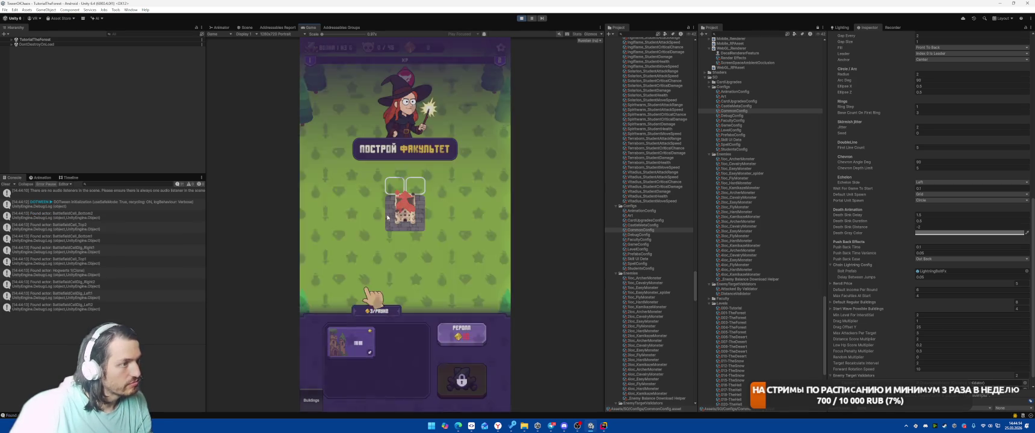
- Place the building card on the tower slot, cast Meteor on the spiders, then stop the game
{"action": "left_click_drag", "start_coordinate": [351, 342], "coordinate": [405, 198]}
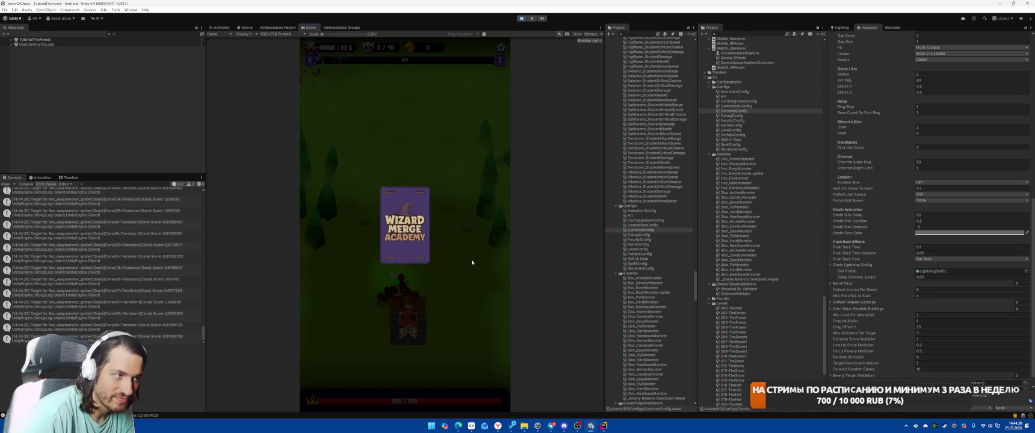
{"action": "left_click", "coordinate": [413, 229]}
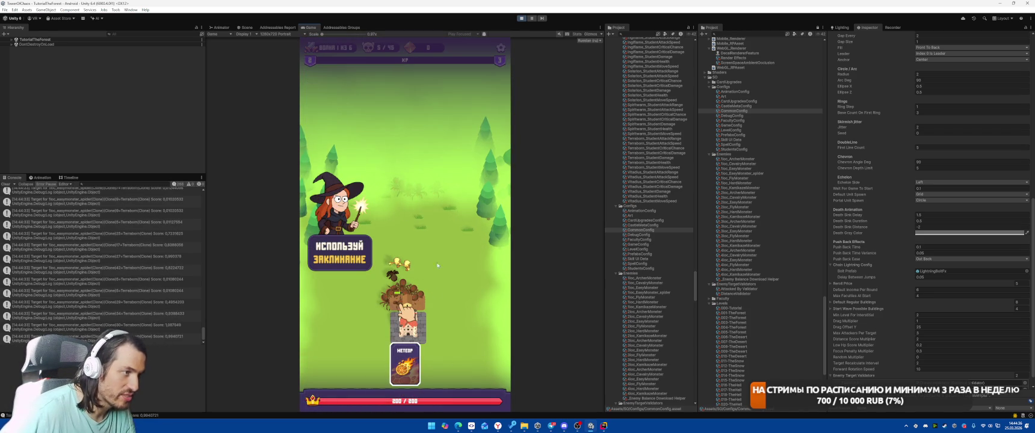
{"action": "left_click", "coordinate": [447, 267]}
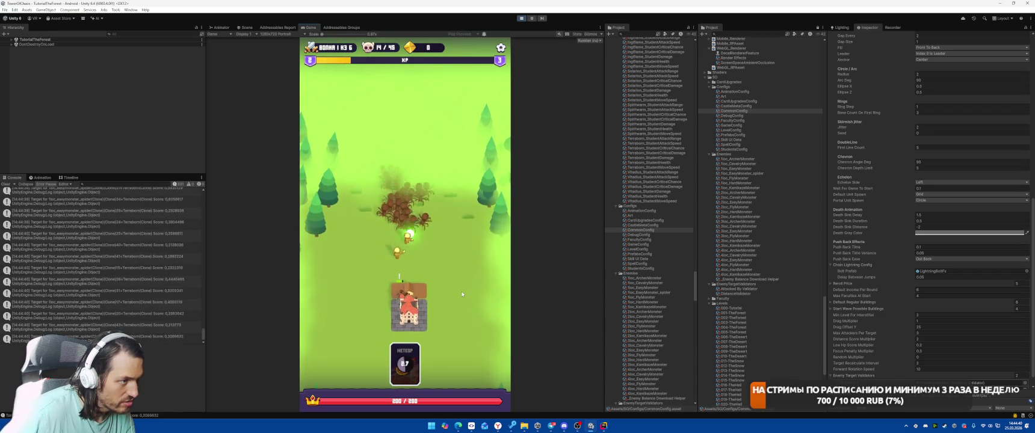
{"action": "left_click", "coordinate": [521, 21]}
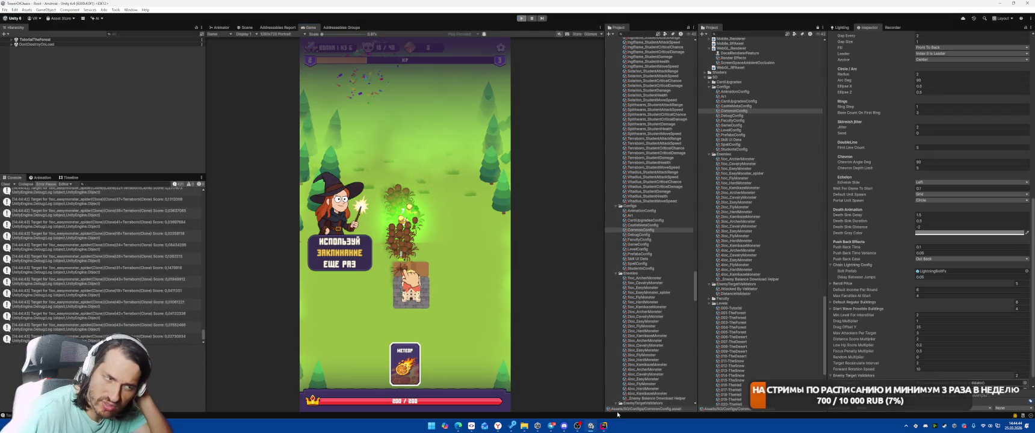
{"action": "key", "text": "alt+Tab"}
{"action": "left_click_drag", "start_coordinate": [608, 184], "coordinate": [608, 192]}
{"action": "left_click", "coordinate": [544, 152]}
{"action": "left_click", "coordinate": [512, 132]}
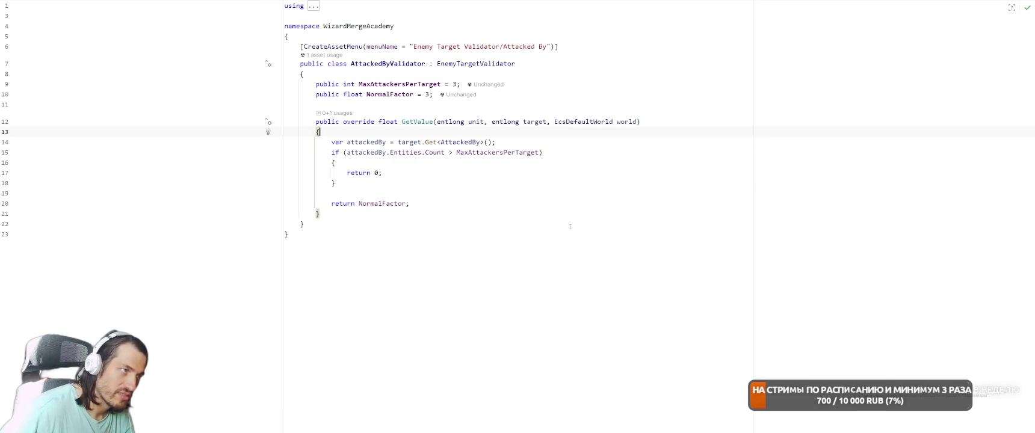
{"action": "left_click", "coordinate": [554, 195]}
{"action": "key", "text": "alt+Tab"}
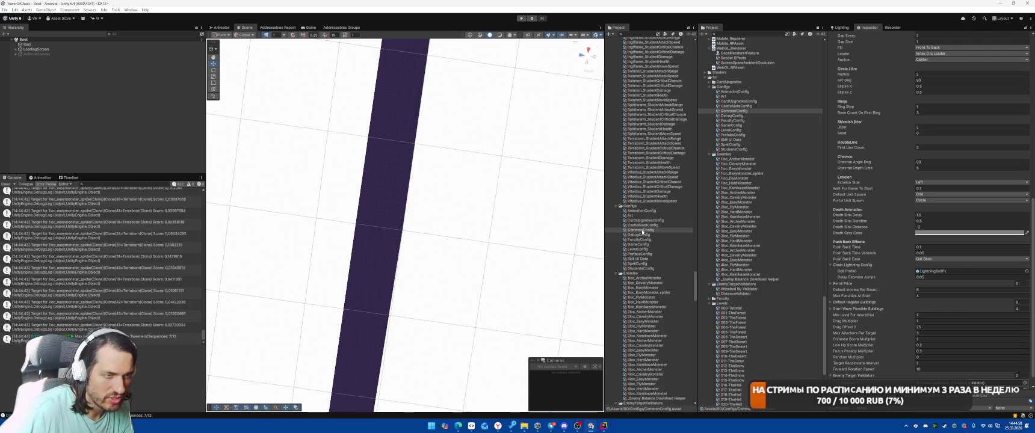
- Set Attacked By Validator's Max Attackers Per Target to 10, adjust Normal Factor, and restart Play mode
{"action": "left_click", "coordinate": [736, 289]}
{"action": "left_click", "coordinate": [927, 63]}
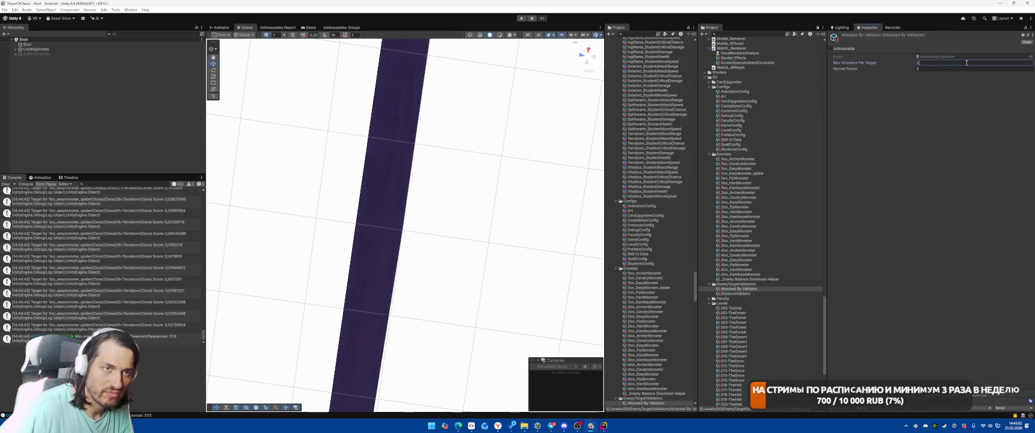
{"action": "left_click", "coordinate": [933, 68]}
{"action": "type", "text": "-2"}
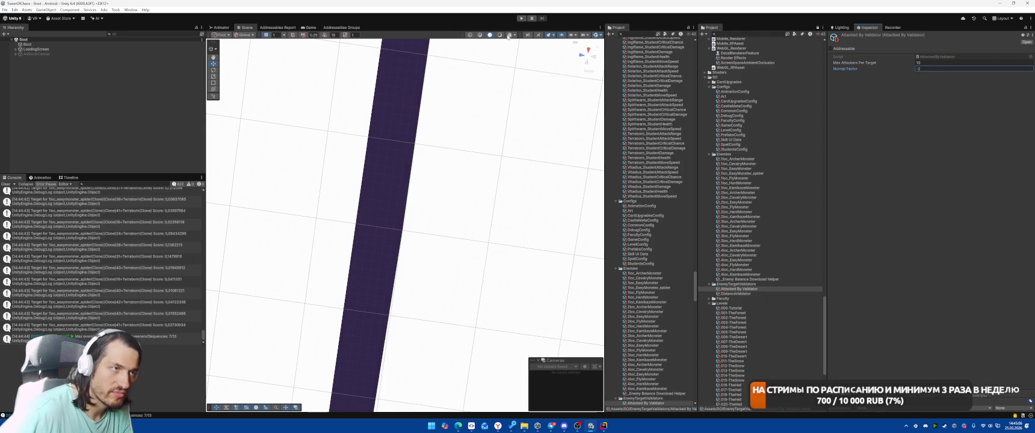
{"action": "left_click", "coordinate": [516, 19]}
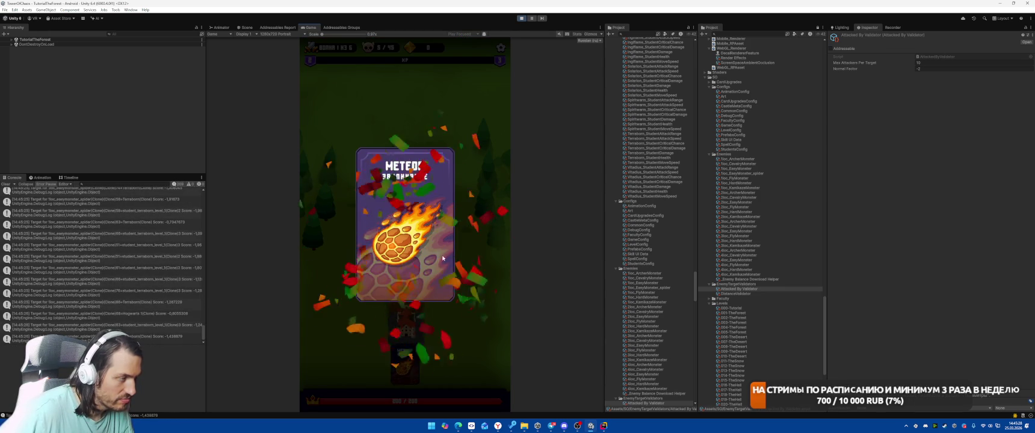
- Cast Meteor on the spider swarm three times
{"action": "left_click_drag", "start_coordinate": [414, 357], "coordinate": [405, 285]}
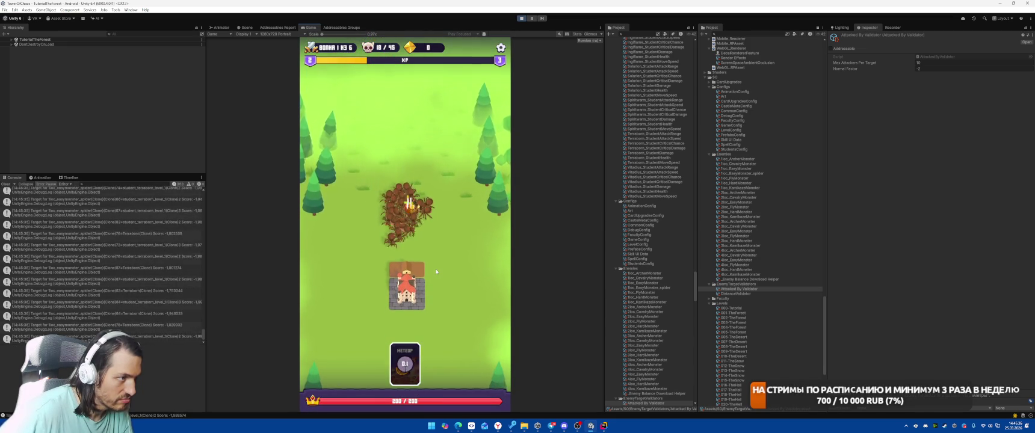
{"action": "left_click", "coordinate": [398, 238]}
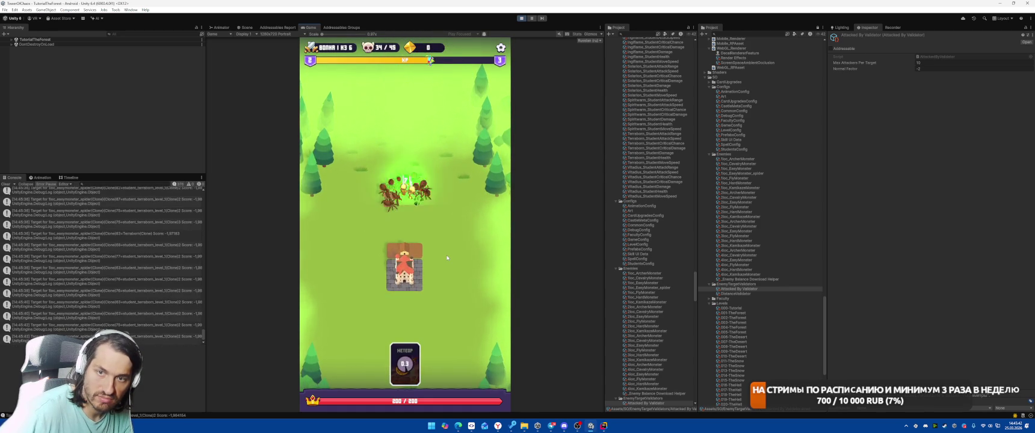
{"action": "left_click", "coordinate": [404, 204]}
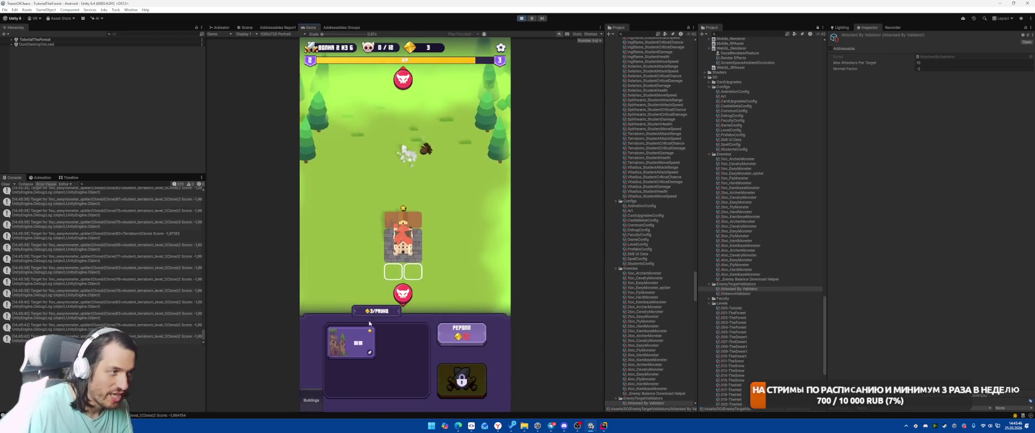
- Start wave 2, choose Meteor as the new power, and cast it twice on the top enemies
{"action": "left_click", "coordinate": [461, 380]}
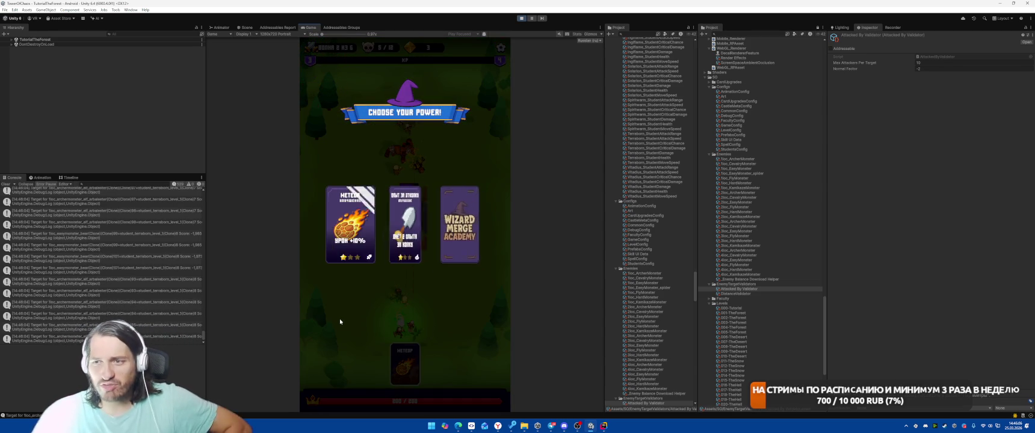
{"action": "left_click", "coordinate": [361, 258]}
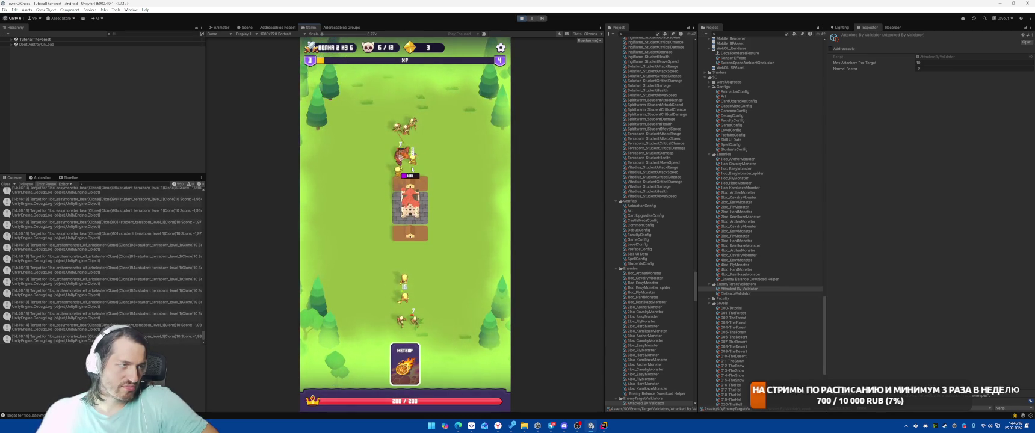
{"action": "left_click_drag", "start_coordinate": [405, 364], "coordinate": [403, 120]}
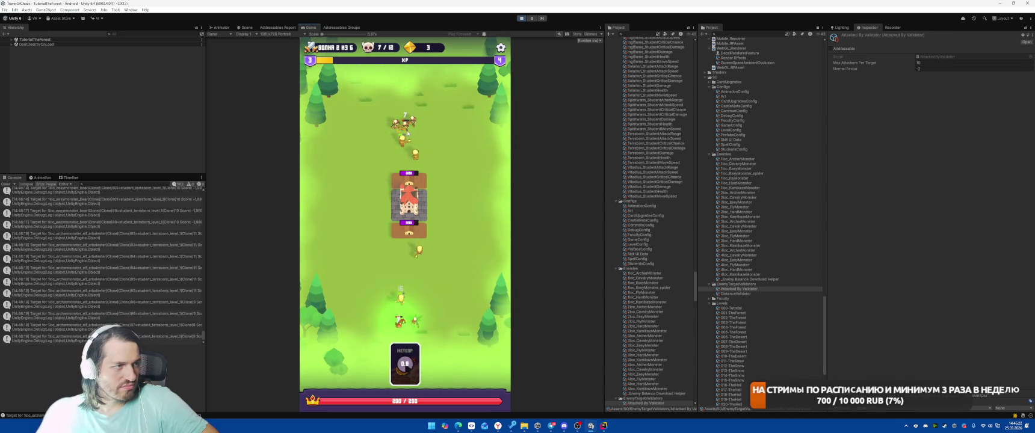
{"action": "left_click_drag", "start_coordinate": [405, 364], "coordinate": [405, 108]}
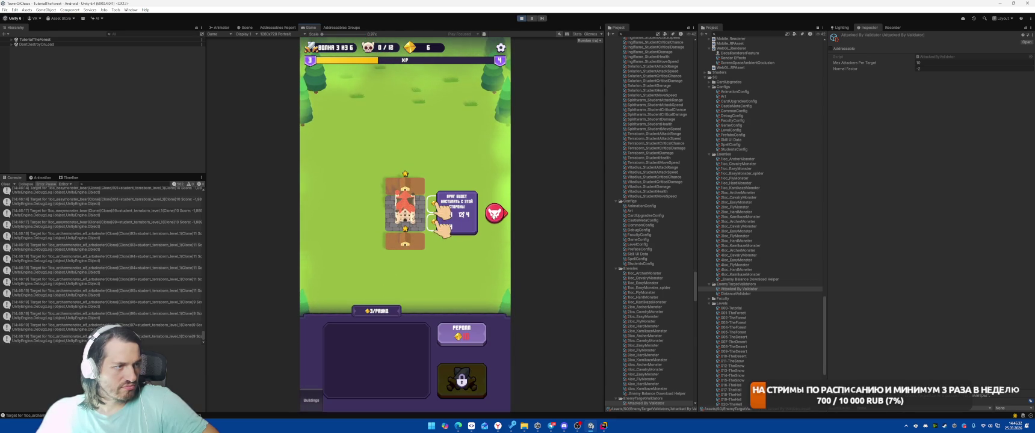
- Buy a new building card, place it in the slot beside the castle, and start the battle
{"action": "left_click", "coordinate": [433, 270]}
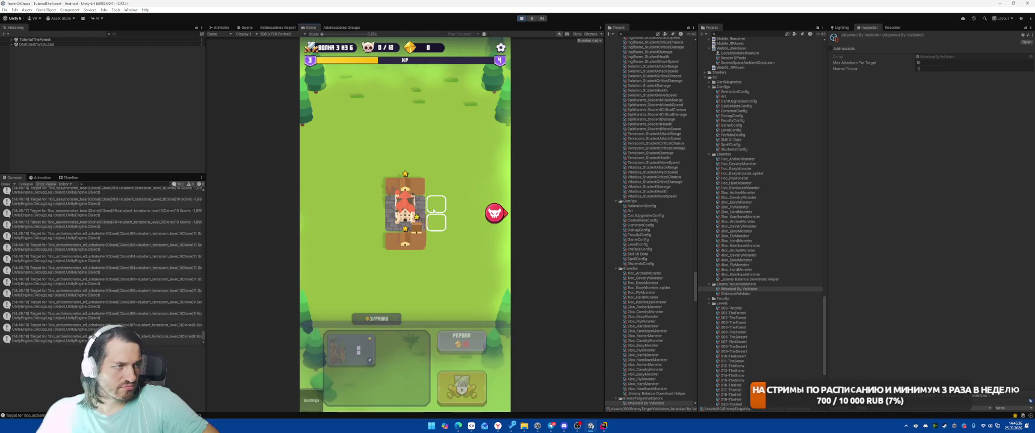
{"action": "left_click_drag", "start_coordinate": [364, 338], "coordinate": [446, 205]}
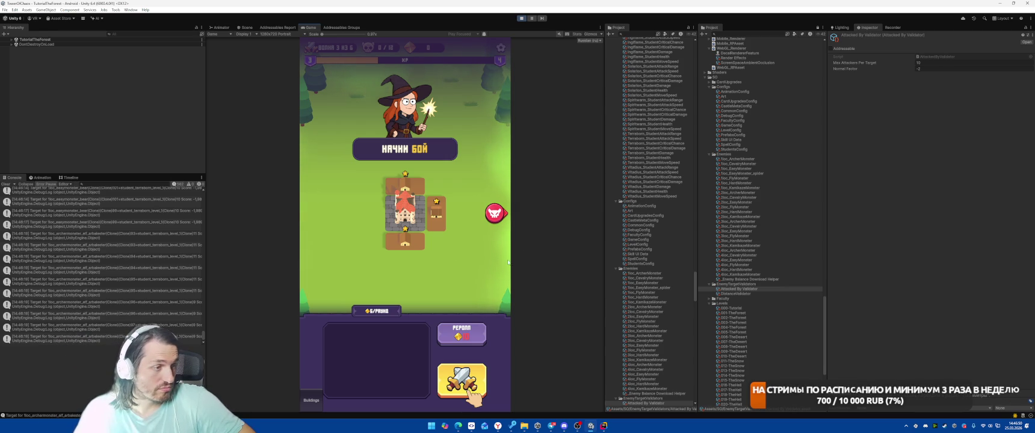
{"action": "left_click", "coordinate": [462, 380]}
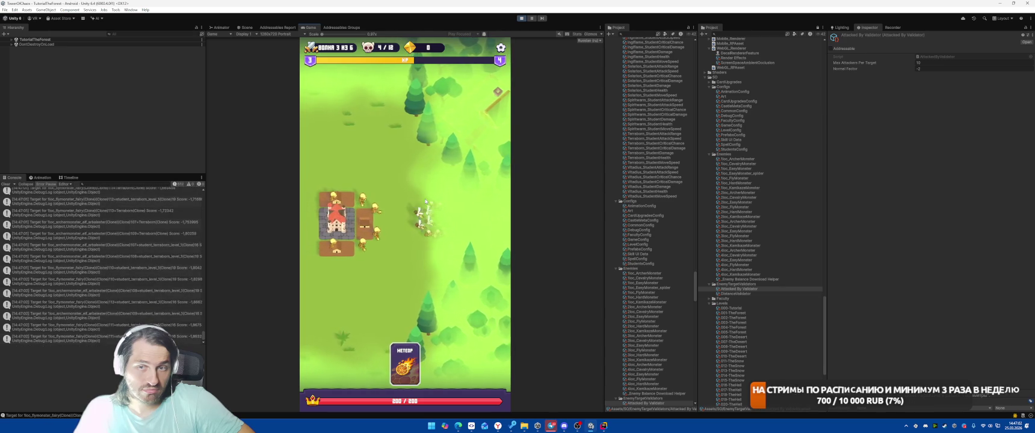
- Cast Meteor twice, merge a faculty card, pick the middle power, then stop Play mode and select a target log entry
{"action": "left_click_drag", "start_coordinate": [405, 365], "coordinate": [418, 213]}
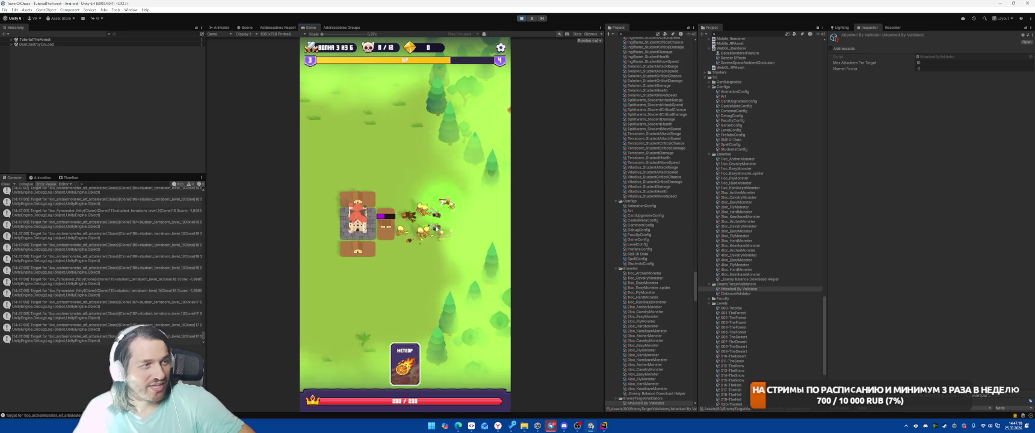
{"action": "left_click_drag", "start_coordinate": [405, 364], "coordinate": [430, 204]}
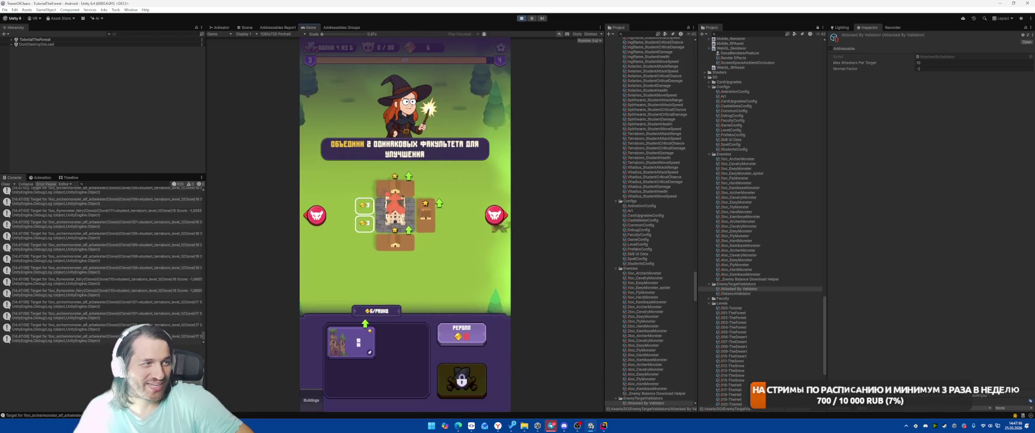
{"action": "mouse_move", "coordinate": [355, 350]}
{"action": "left_mouse_down"}
{"action": "mouse_move", "coordinate": [365, 209]}
{"action": "mouse_move", "coordinate": [361, 337]}
{"action": "mouse_move", "coordinate": [373, 218]}
{"action": "left_mouse_up"}
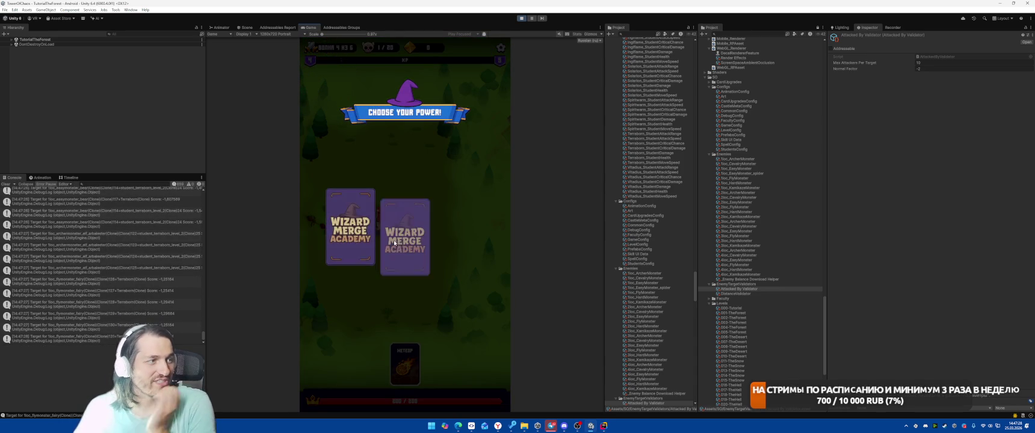
{"action": "left_click", "coordinate": [404, 226]}
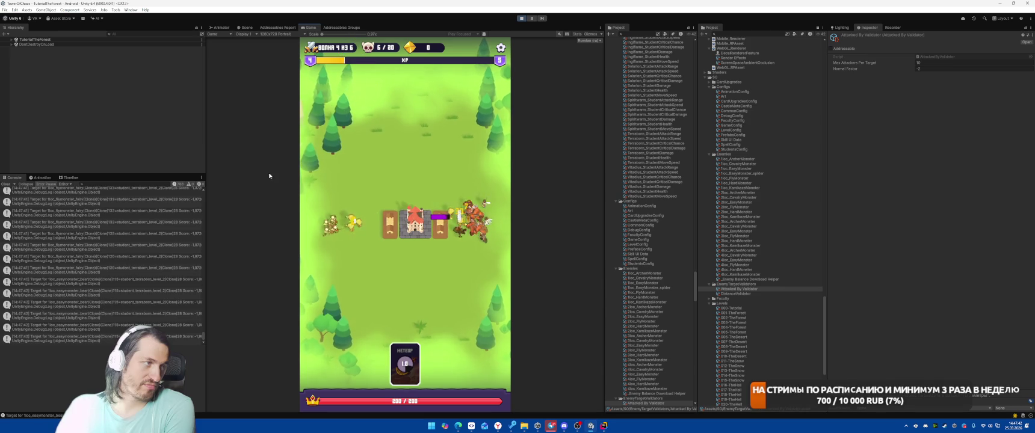
{"action": "key", "text": "ctrl+p"}
{"action": "left_click", "coordinate": [154, 269]}
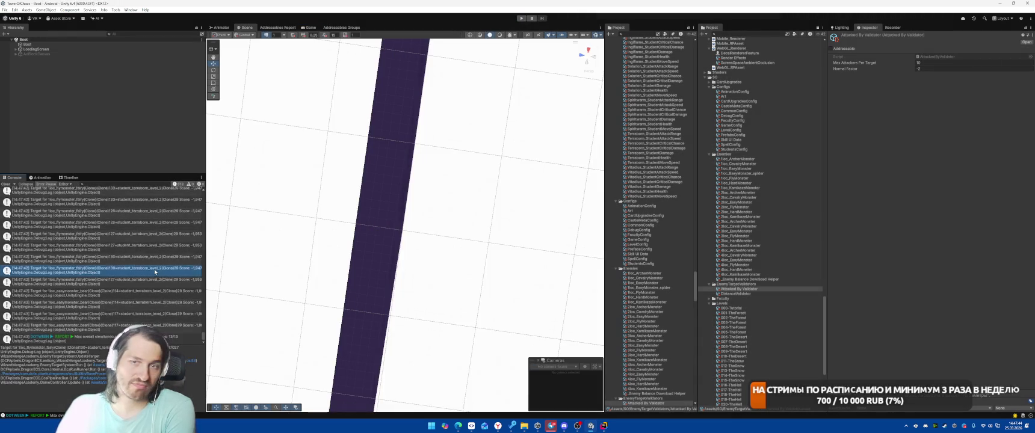
- Open EnemyTargetSystem from the log entry, enable the #if LOG guard around Debug.Log, and switch to SmartGit
{"action": "double_click", "coordinate": [155, 268]}
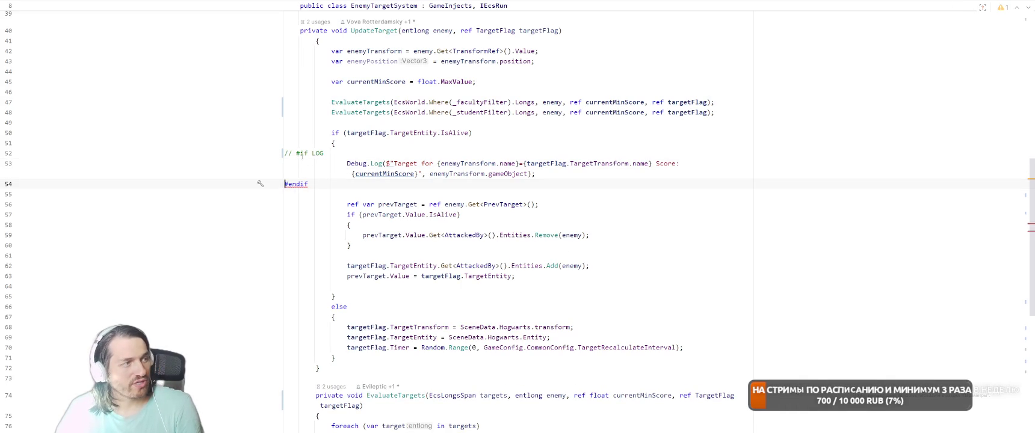
{"action": "left_click", "coordinate": [618, 187]}
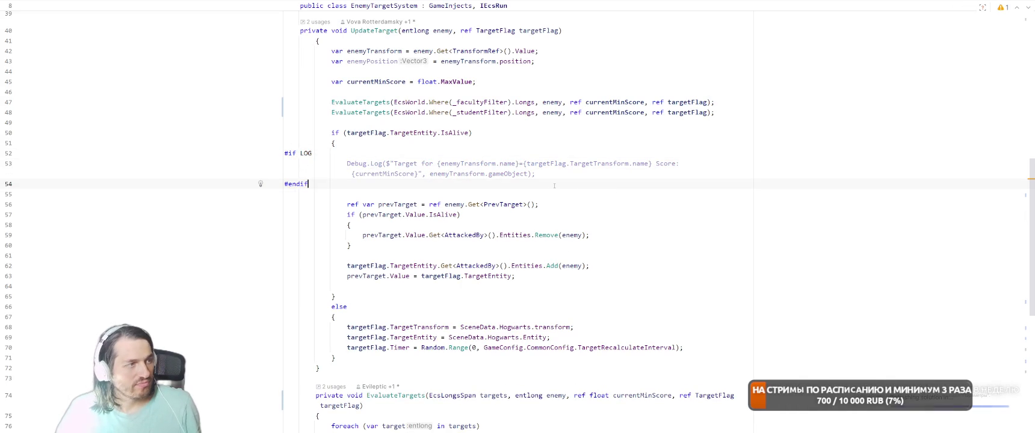
{"action": "key", "text": "alt+Tab"}
{"action": "mouse_move", "coordinate": [471, 425]}
{"action": "left_click", "coordinate": [428, 396]}
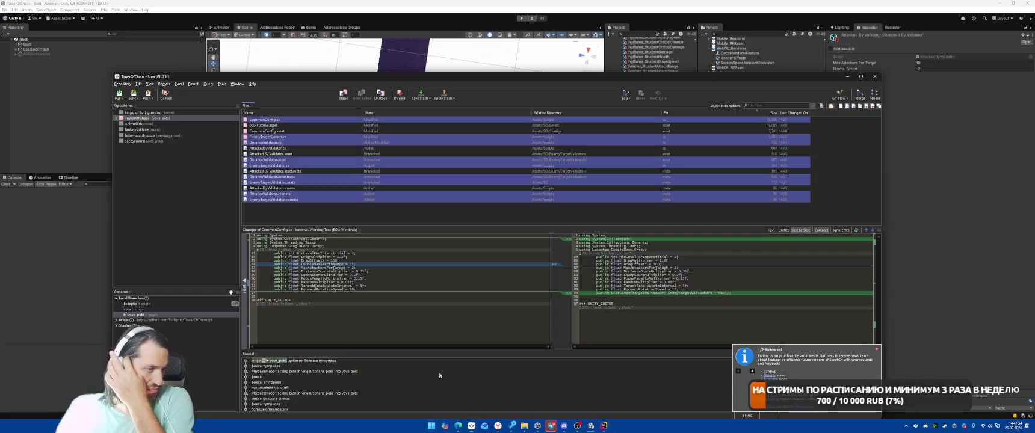
- Commit all changed files with a 'туториал' message and push them to the remote
{"action": "left_click", "coordinate": [408, 156]}
{"action": "key", "text": "ctrl+a"}
{"action": "right_click", "coordinate": [368, 145]}
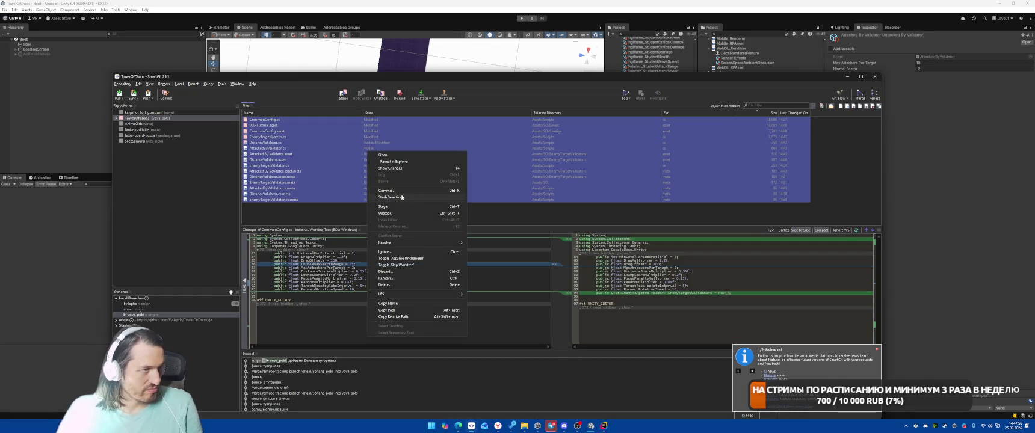
{"action": "left_click", "coordinate": [448, 193]}
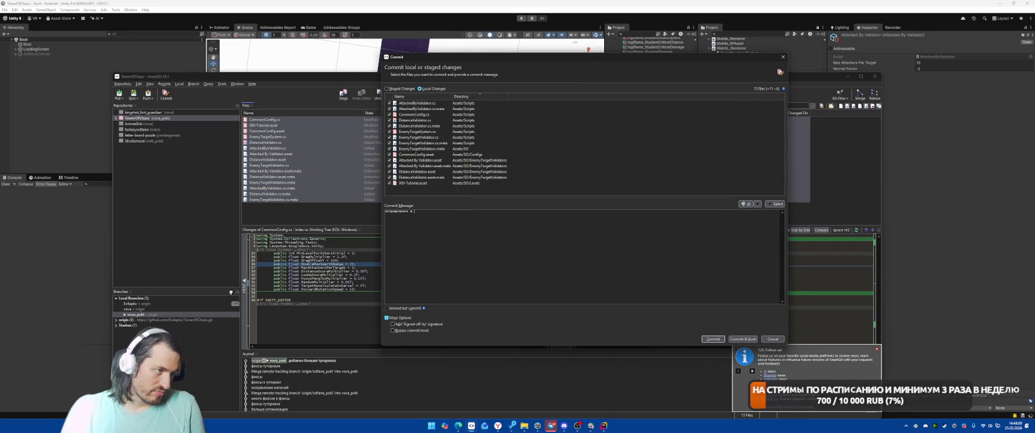
{"action": "type", "text": "туториал"}
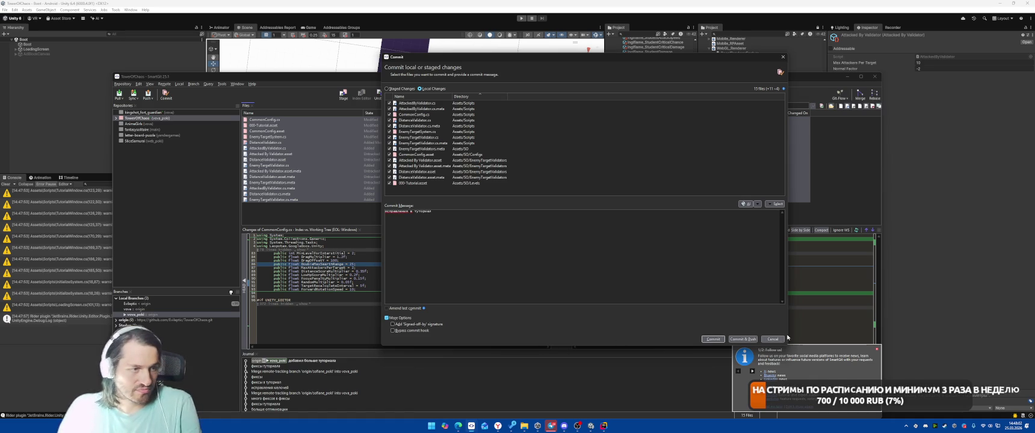
{"action": "left_click", "coordinate": [741, 339]}
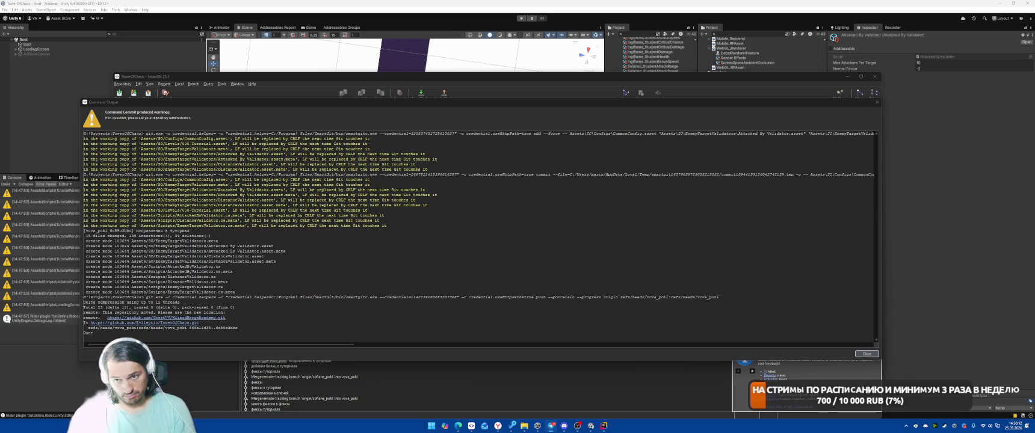
{"action": "key", "text": "alt+Tab"}
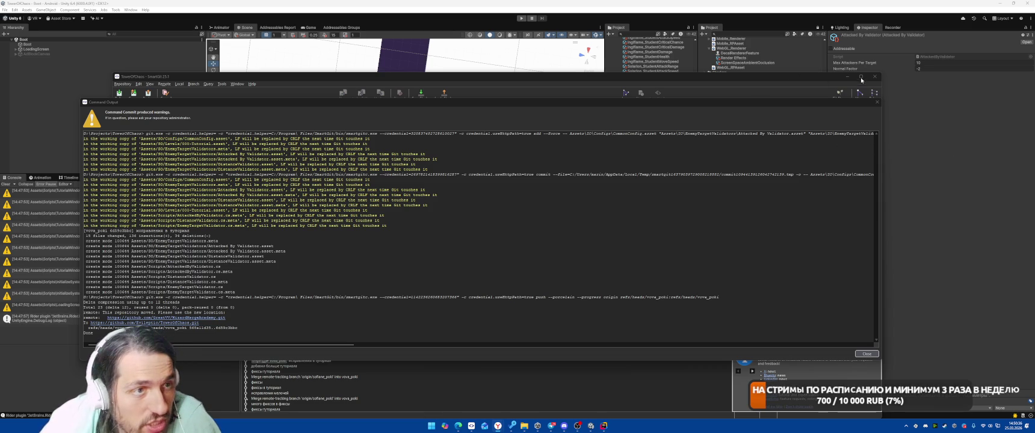
- Close and minimize SmartGit, then collapse the Localization and Prefabs folders in Unity's Project window
{"action": "left_click", "coordinate": [877, 101]}
{"action": "left_click", "coordinate": [846, 76]}
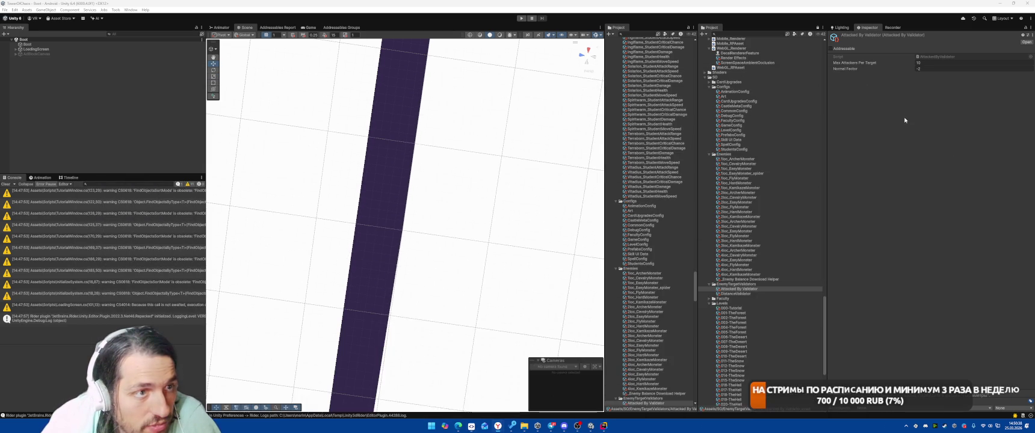
{"action": "scroll", "coordinate": [825, 308], "scroll_direction": "down", "scroll_amount": 3}
{"action": "mouse_move", "coordinate": [824, 315]}
{"action": "left_mouse_down"}
{"action": "mouse_move", "coordinate": [820, 85]}
{"action": "mouse_move", "coordinate": [742, 64]}
{"action": "left_mouse_up"}
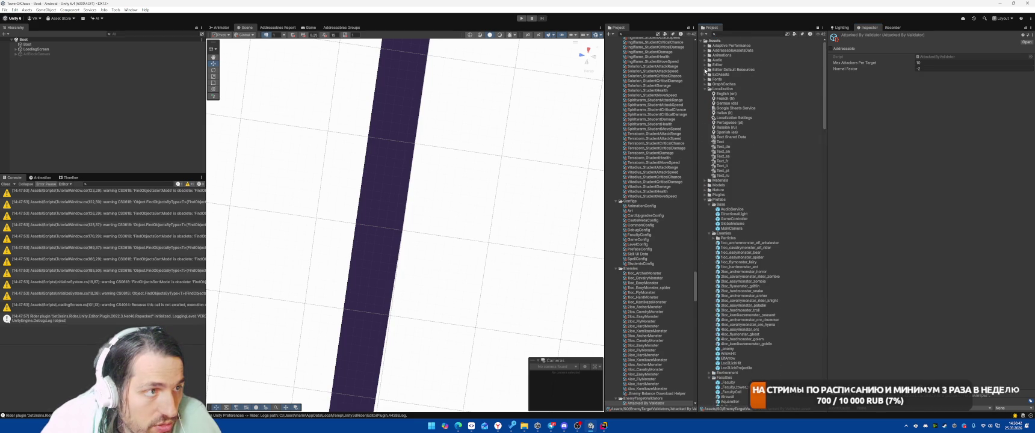
{"action": "left_click", "coordinate": [704, 88]}
{"action": "left_click", "coordinate": [704, 112]}
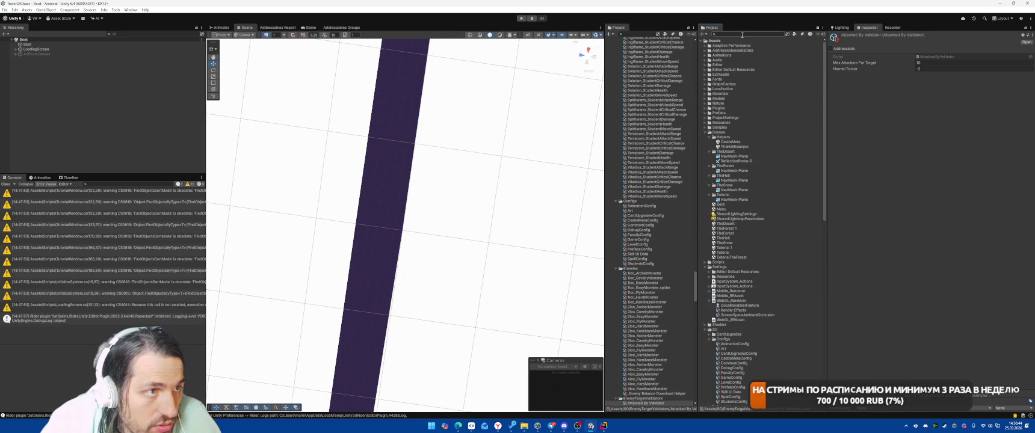
- Search the project assets for 'target', then clear the search
{"action": "type", "text": "qbve"}
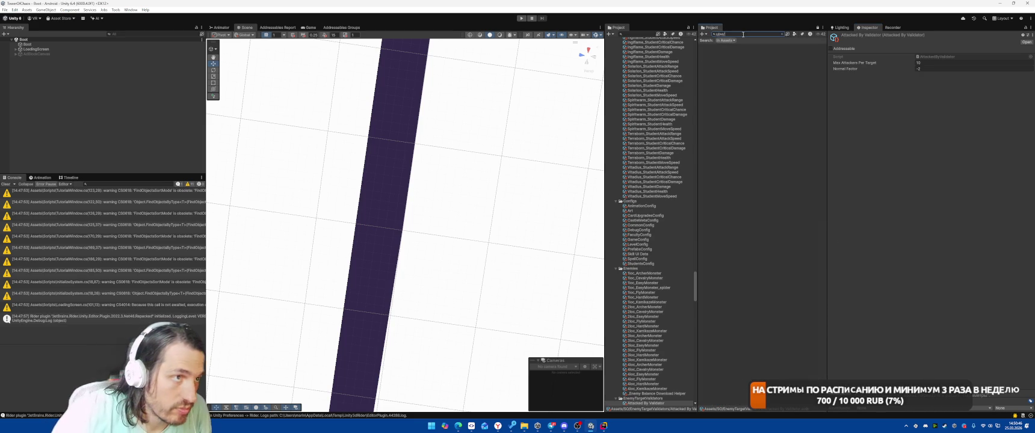
{"action": "key", "text": "BackSpace"}
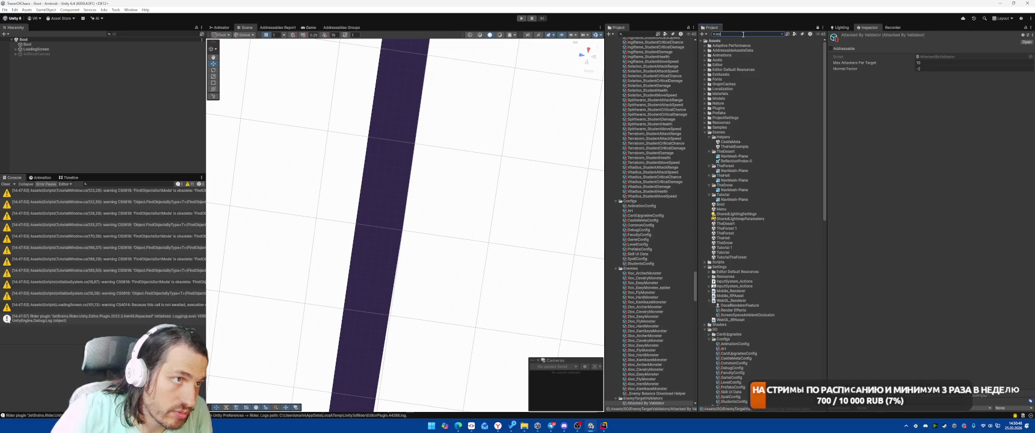
{"action": "type", "text": "ve"}
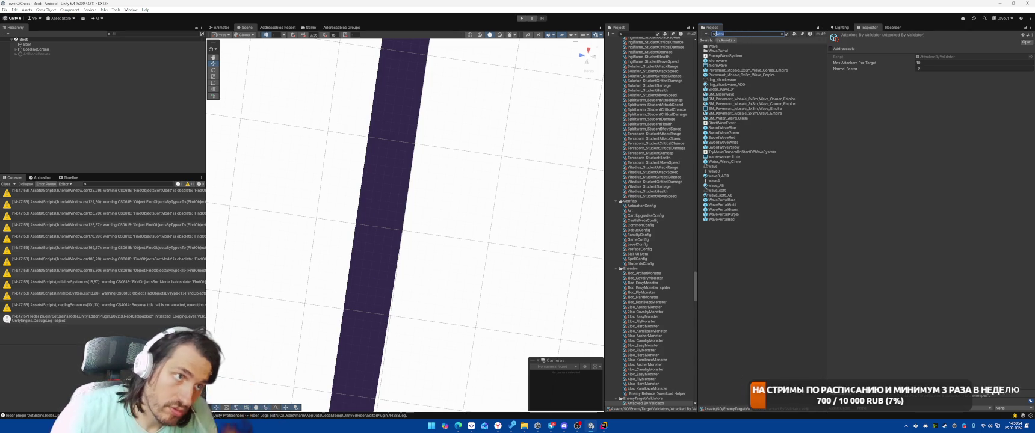
{"action": "type", "text": "target"}
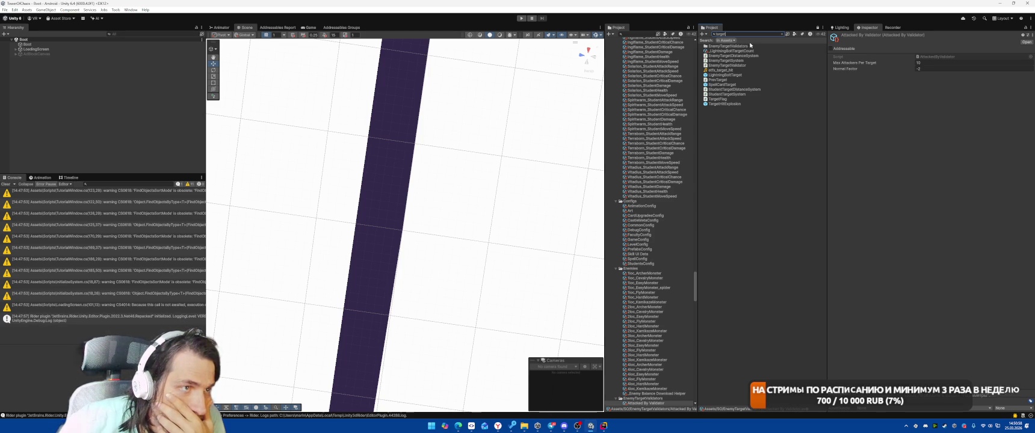
{"action": "left_click", "coordinate": [722, 34]}
{"action": "key", "text": "BackSpace"}
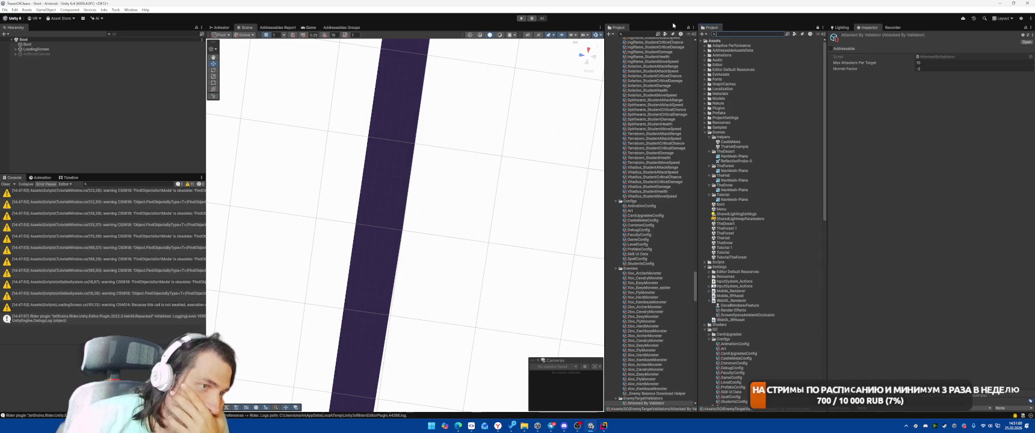
- Collapse Scenes and the Base, Enemies, Faculties and Particles prefab folders to reach Prefabs/UI
{"action": "left_click", "coordinate": [707, 132]}
{"action": "left_click", "coordinate": [705, 113]}
{"action": "left_click", "coordinate": [710, 118]}
{"action": "left_click", "coordinate": [710, 122]}
{"action": "left_click", "coordinate": [708, 132]}
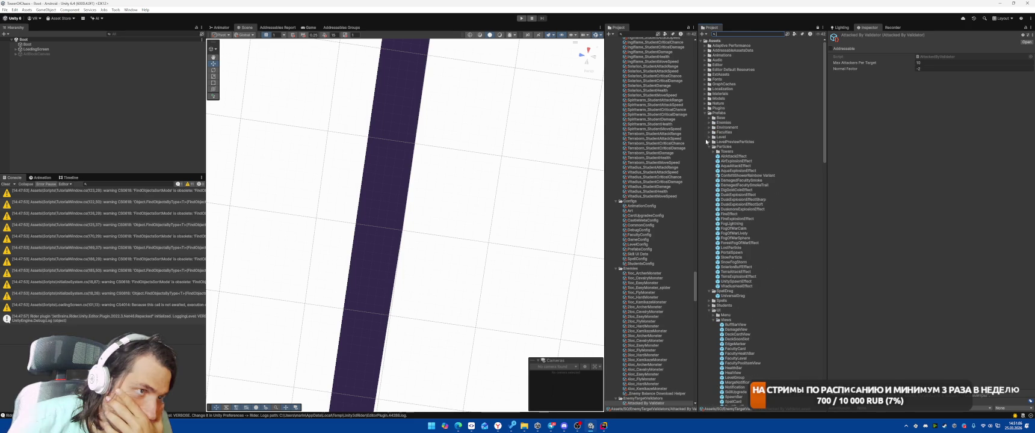
{"action": "left_click", "coordinate": [707, 146]}
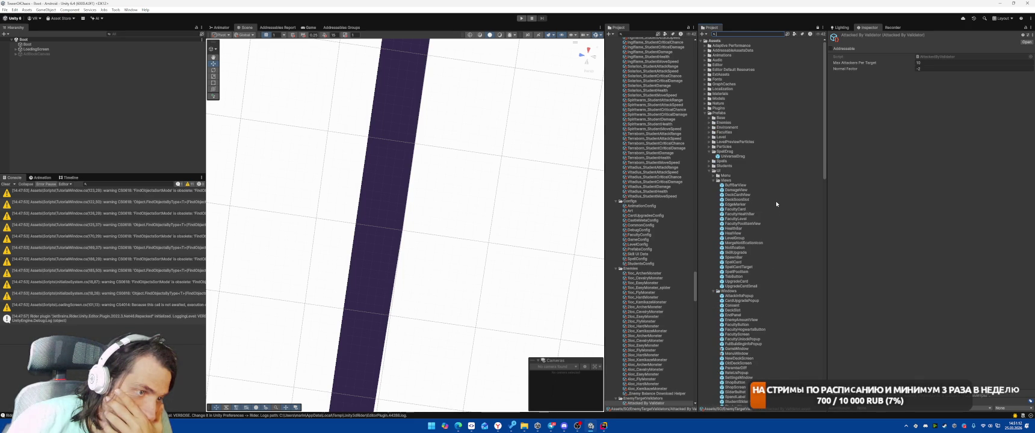
- Inspect the Notification, MergeNotificationIcon and DeckSoonSlot prefabs, then search 'edge t:prefab'
{"action": "left_click", "coordinate": [745, 248]}
{"action": "left_click", "coordinate": [744, 243]}
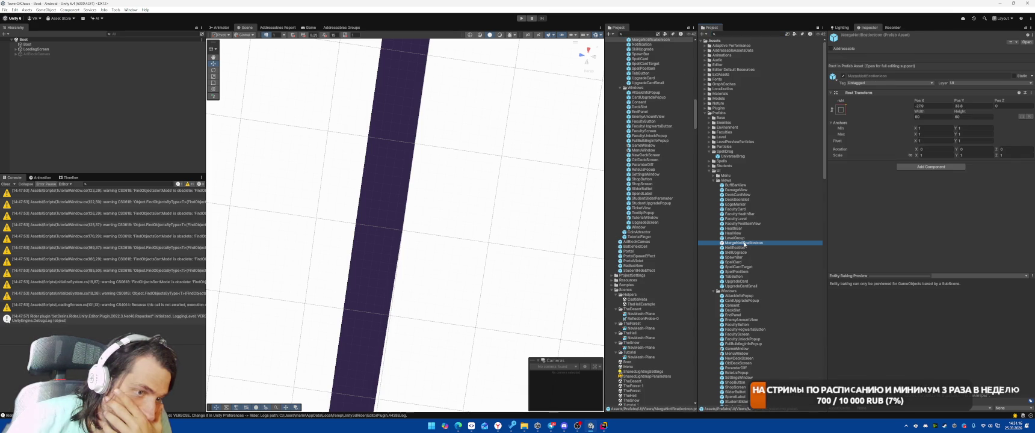
{"action": "left_click", "coordinate": [744, 200]}
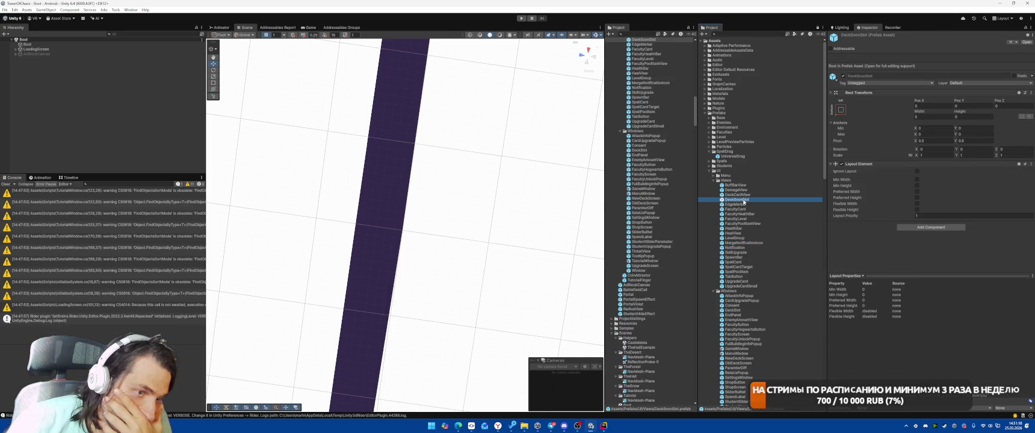
{"action": "scroll", "coordinate": [745, 221], "scroll_direction": "down", "scroll_amount": 3}
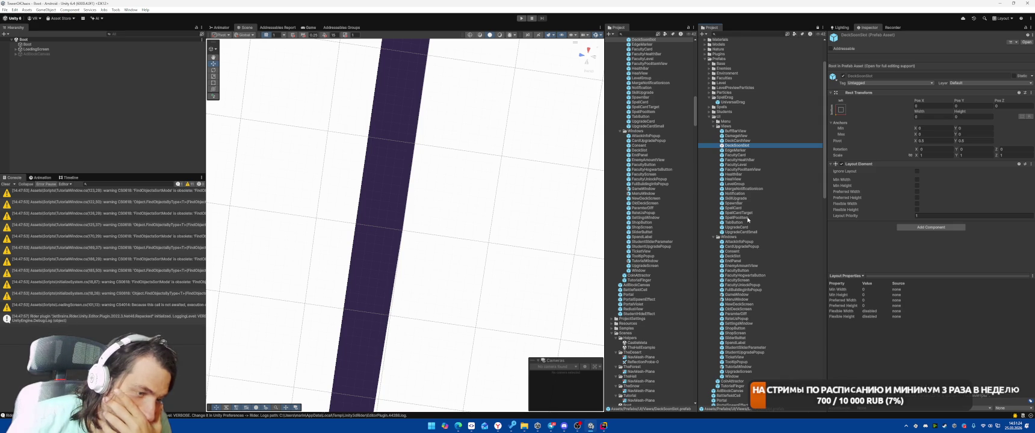
{"action": "scroll", "coordinate": [747, 220], "scroll_direction": "down", "scroll_amount": 3}
{"action": "left_click", "coordinate": [742, 34]}
{"action": "type", "text": "edge"}
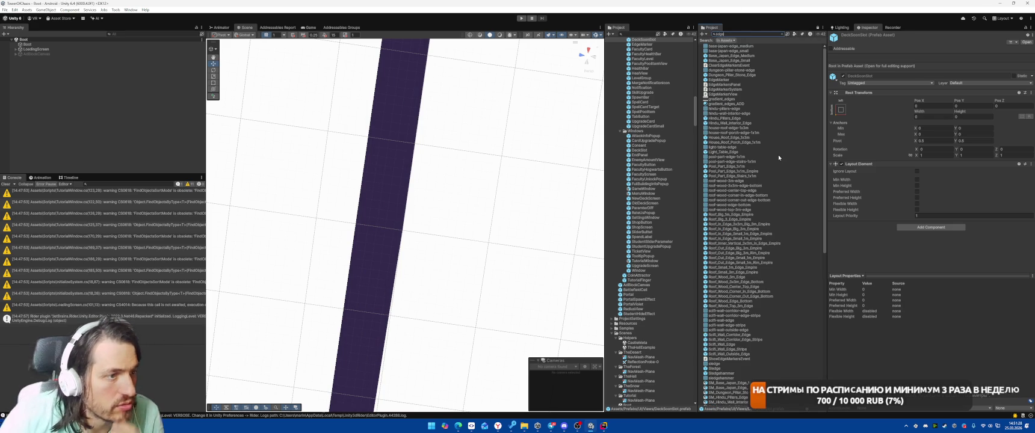
{"action": "type", "text": " t:pref"}
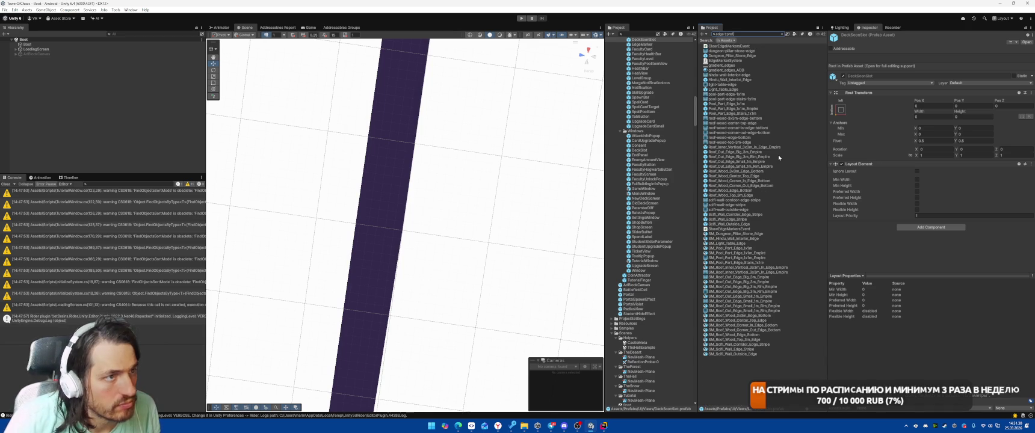
{"action": "type", "text": "ab"}
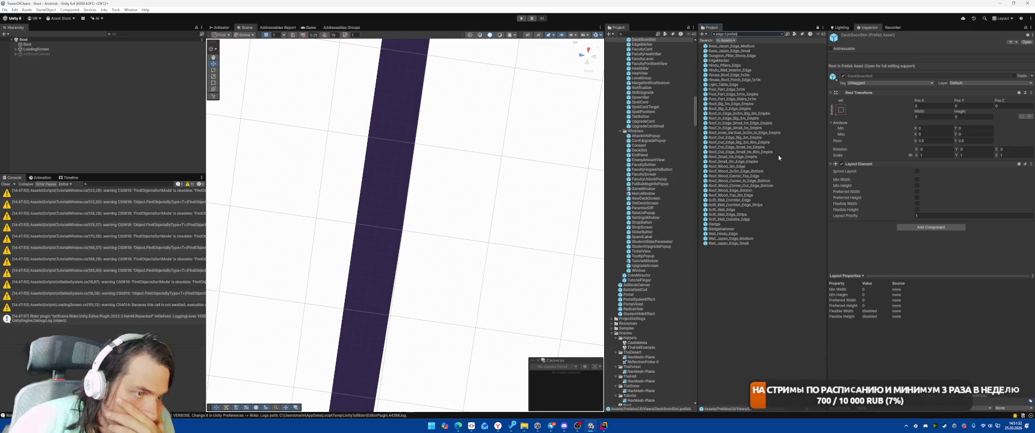
- Open the EdgeMarker prefab and inspect its LeftView Base and skull Icon images
{"action": "double_click", "coordinate": [718, 60]}
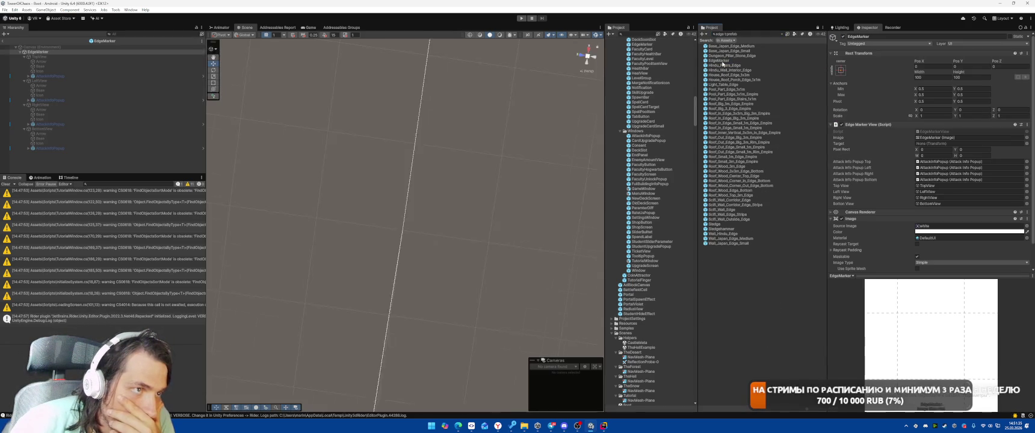
{"action": "left_click", "coordinate": [101, 91]}
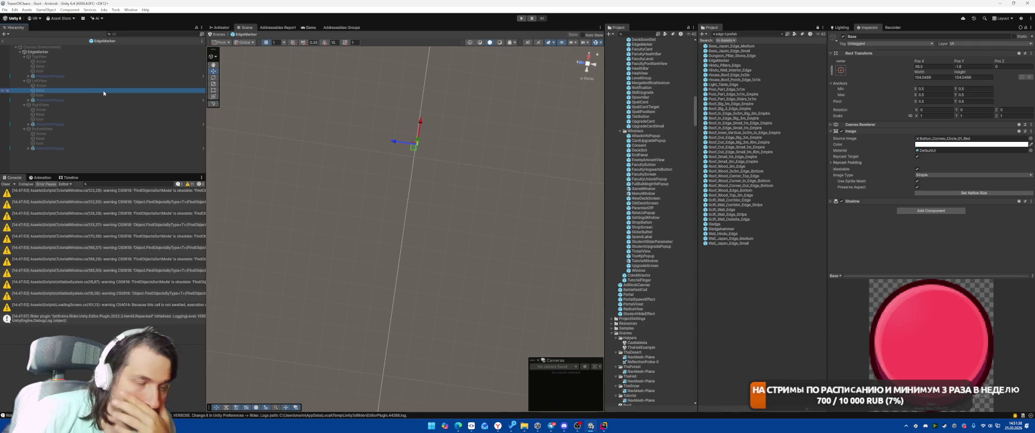
{"action": "left_click", "coordinate": [103, 95]}
{"action": "left_click", "coordinate": [102, 86]}
{"action": "left_click", "coordinate": [103, 95]}
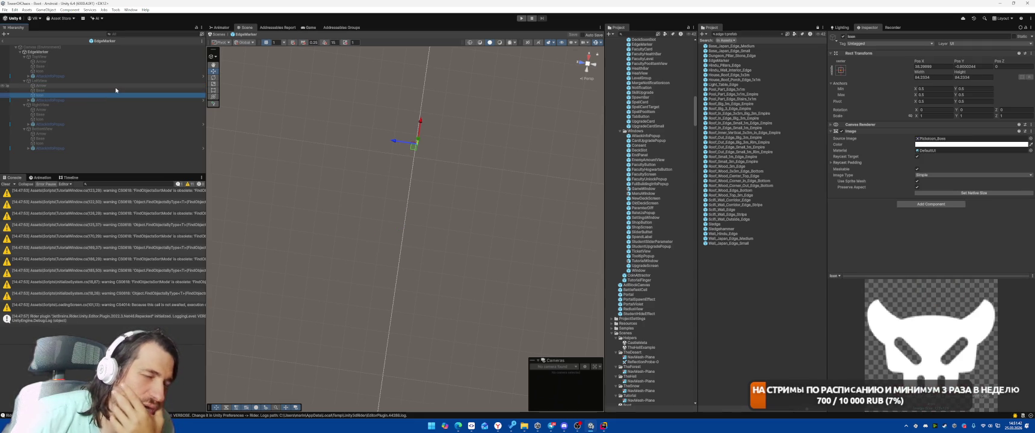
{"action": "left_click", "coordinate": [88, 62]}
{"action": "left_click", "coordinate": [89, 67]}
{"action": "left_click", "coordinate": [90, 57]}
{"action": "left_click", "coordinate": [309, 27]}
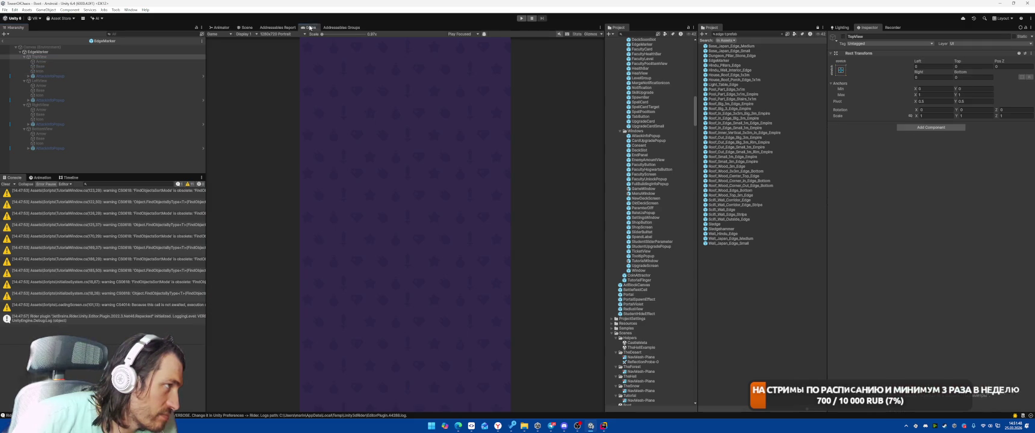
- Move TopView's Arrow below Base in the hierarchy and check the TopView object
{"action": "left_click", "coordinate": [134, 61]}
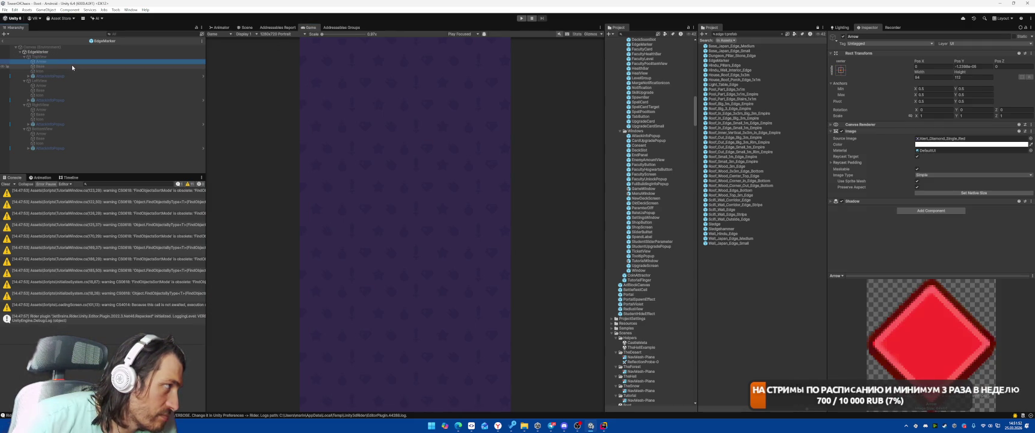
{"action": "mouse_move", "coordinate": [72, 62]}
{"action": "left_mouse_down"}
{"action": "mouse_move", "coordinate": [52, 70]}
{"action": "mouse_move", "coordinate": [51, 62]}
{"action": "mouse_move", "coordinate": [49, 91]}
{"action": "left_mouse_up"}
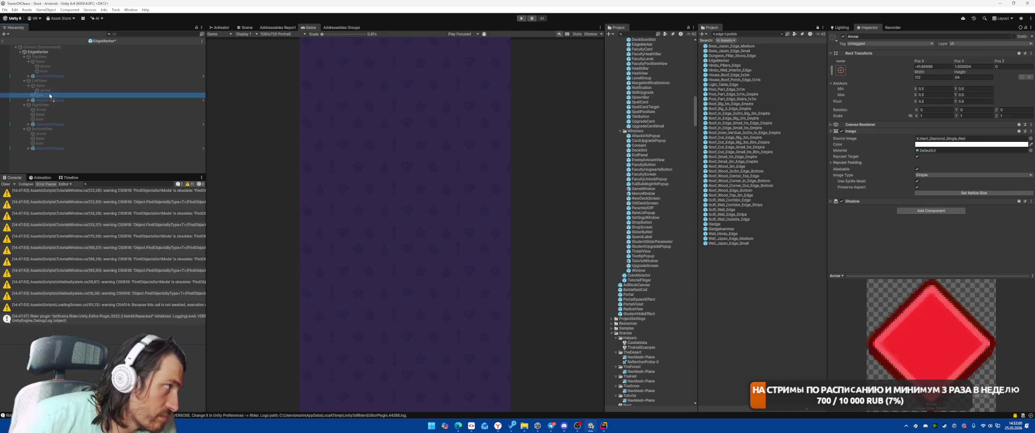
{"action": "left_click", "coordinate": [41, 95]}
{"action": "left_click", "coordinate": [57, 52]}
{"action": "left_click", "coordinate": [57, 57]}
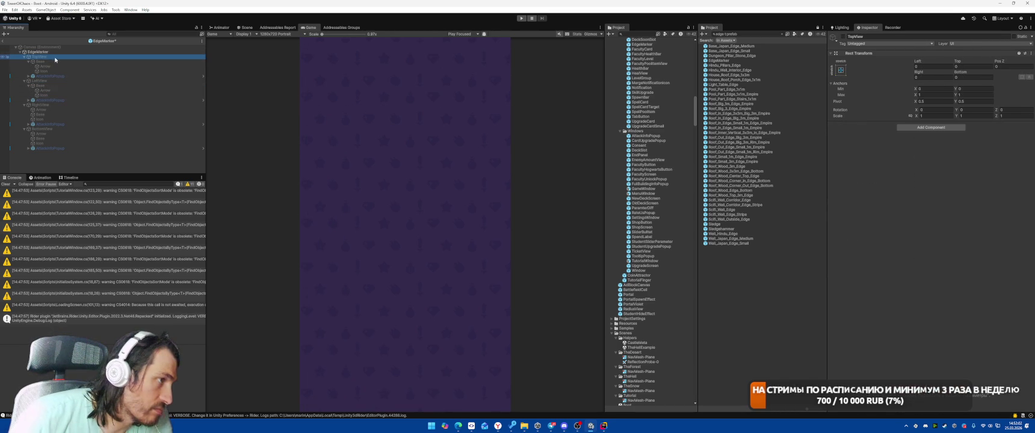
{"action": "left_click", "coordinate": [46, 53]}
{"action": "left_click", "coordinate": [46, 56]}
- Select the TopView, LeftView and RightView Icon objects together and open the Animation window
{"action": "left_click", "coordinate": [117, 90]}
{"action": "left_click", "coordinate": [118, 95]}
{"action": "left_click", "coordinate": [117, 91]}
{"action": "key", "text": "Up"}
{"action": "key", "text": "Up"}
{"action": "key", "text": "Up"}
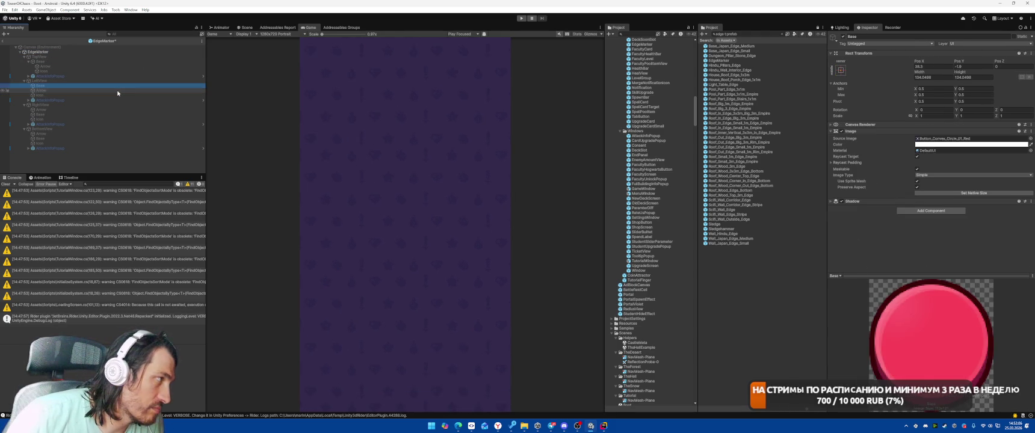
{"action": "key", "text": "Down"}
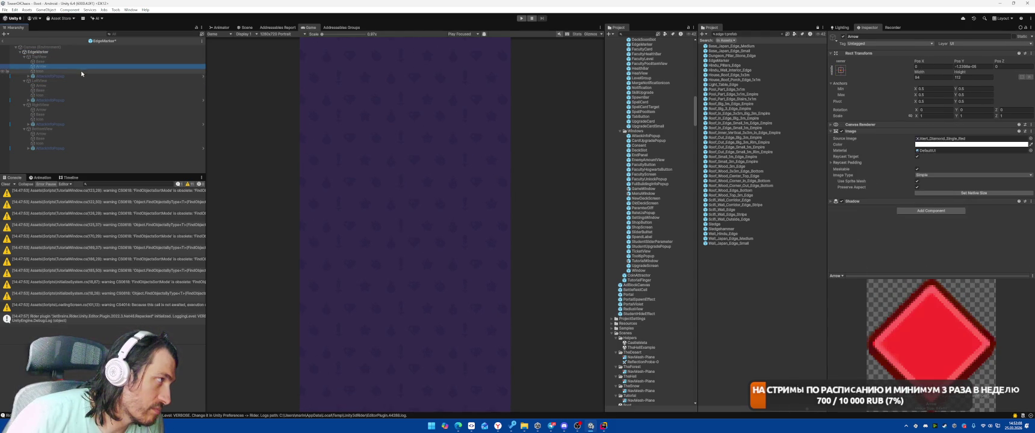
{"action": "left_click", "coordinate": [54, 95], "text": "ctrl"}
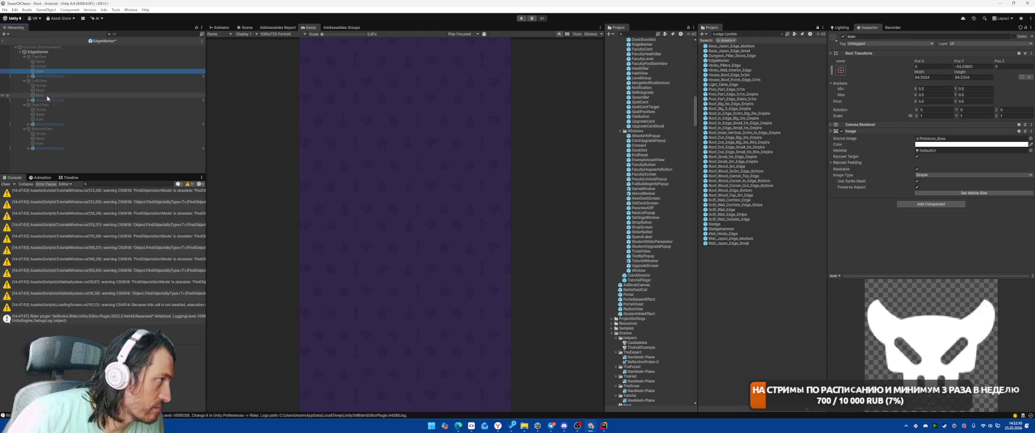
{"action": "left_click", "coordinate": [46, 119], "text": "ctrl"}
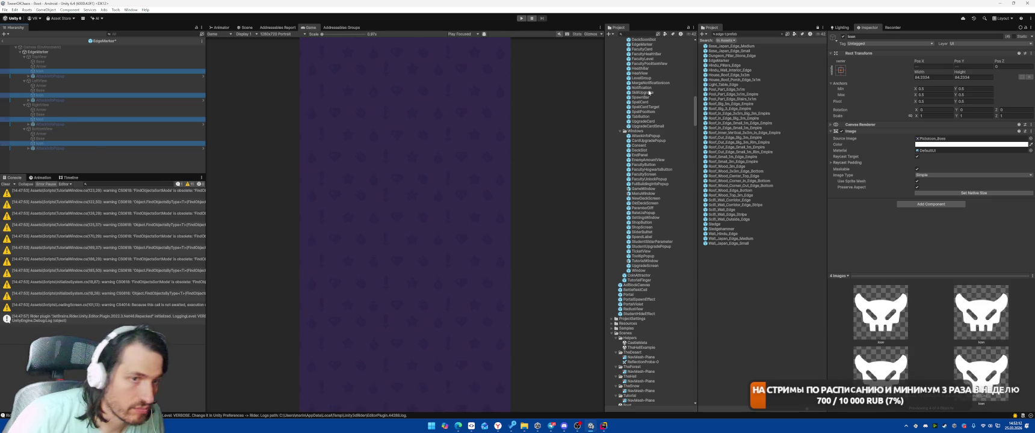
{"action": "left_click", "coordinate": [41, 177]}
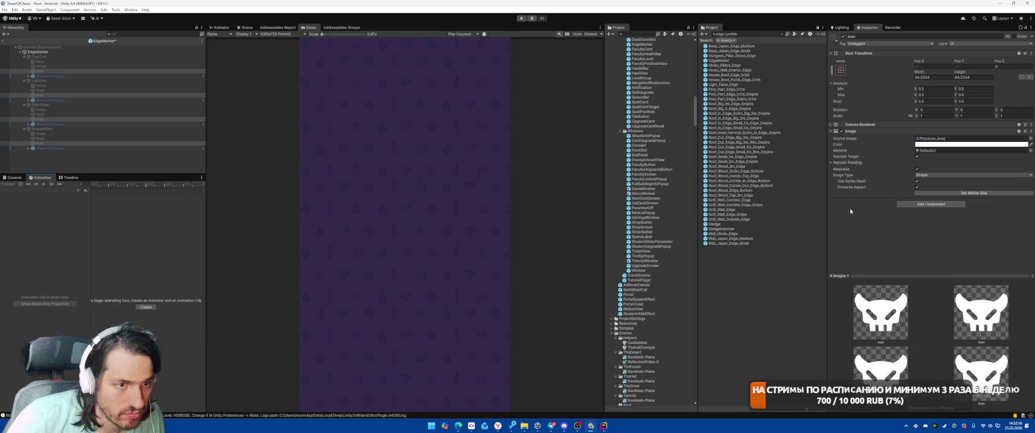
- Add an Animator to the three Icons and assign the BorderImageSelected controller
{"action": "left_click", "coordinate": [911, 205]}
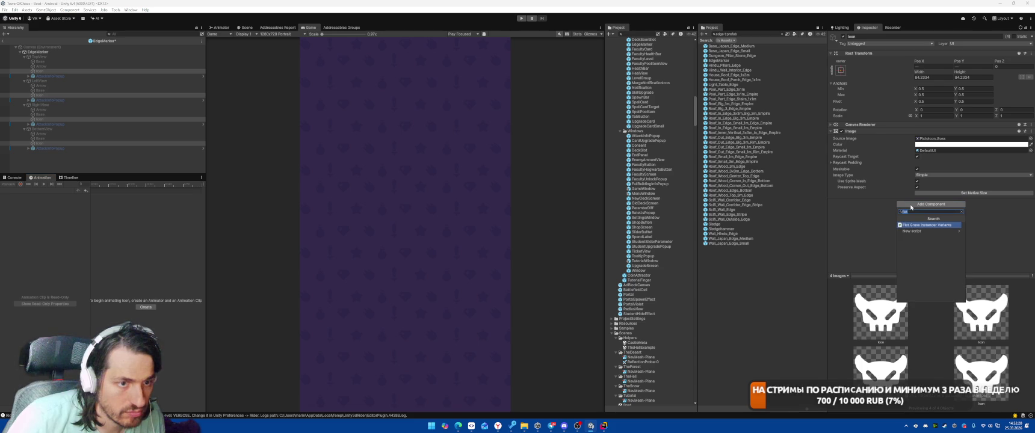
{"action": "type", "text": "ani"}
{"action": "key", "text": "Down"}
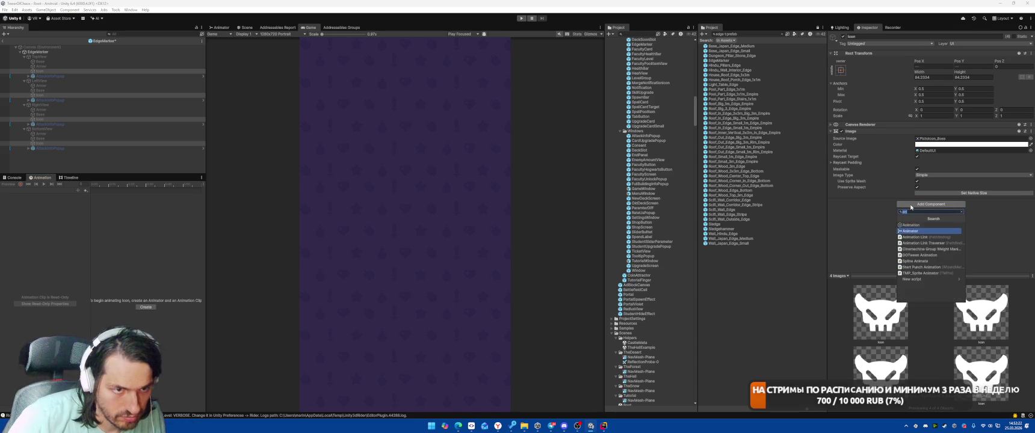
{"action": "key", "text": "Return"}
{"action": "left_click", "coordinate": [1030, 208]}
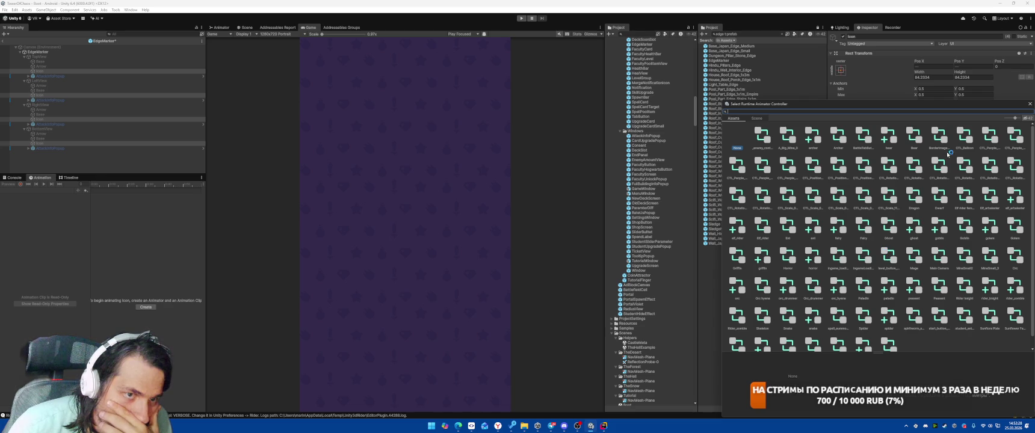
{"action": "double_click", "coordinate": [939, 136]}
- Select TopView's Icon in the scene and preview its animation
{"action": "left_click", "coordinate": [42, 57]}
{"action": "left_click", "coordinate": [39, 71]}
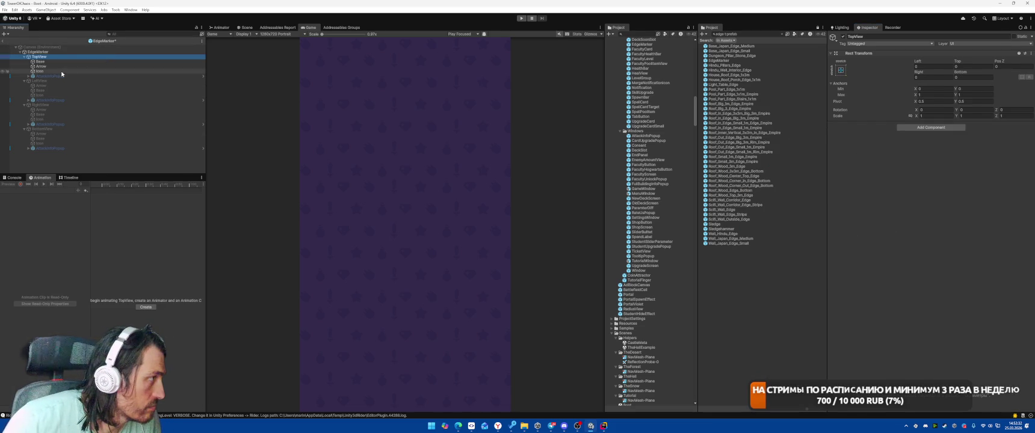
{"action": "left_click", "coordinate": [245, 28]}
{"action": "left_click", "coordinate": [44, 184]}
{"action": "double_click", "coordinate": [61, 71]}
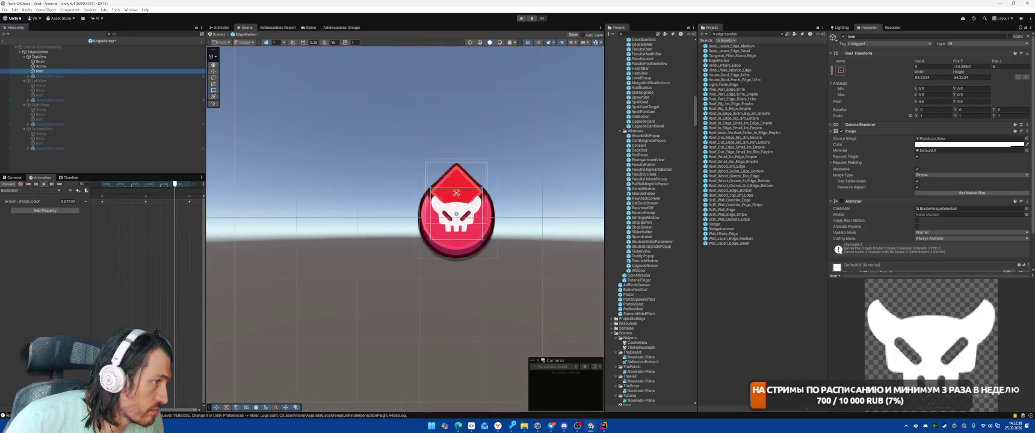
- Preview the Icon's colour pulse animation in the Animation window
{"action": "left_click", "coordinate": [71, 62]}
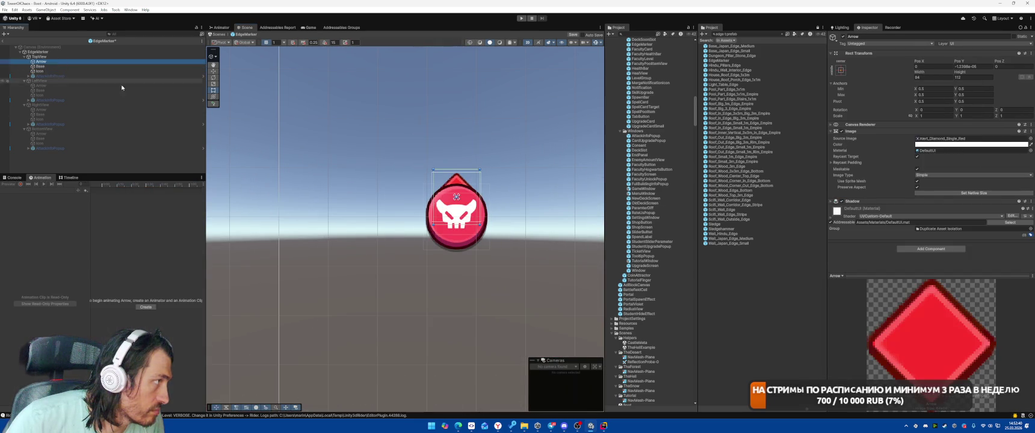
{"action": "key", "text": "Down"}
{"action": "key", "text": "Down"}
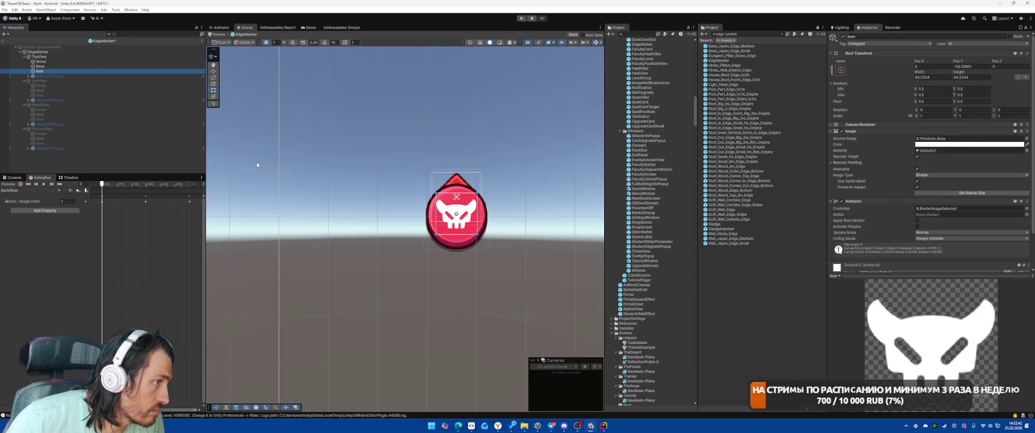
{"action": "left_click", "coordinate": [44, 185]}
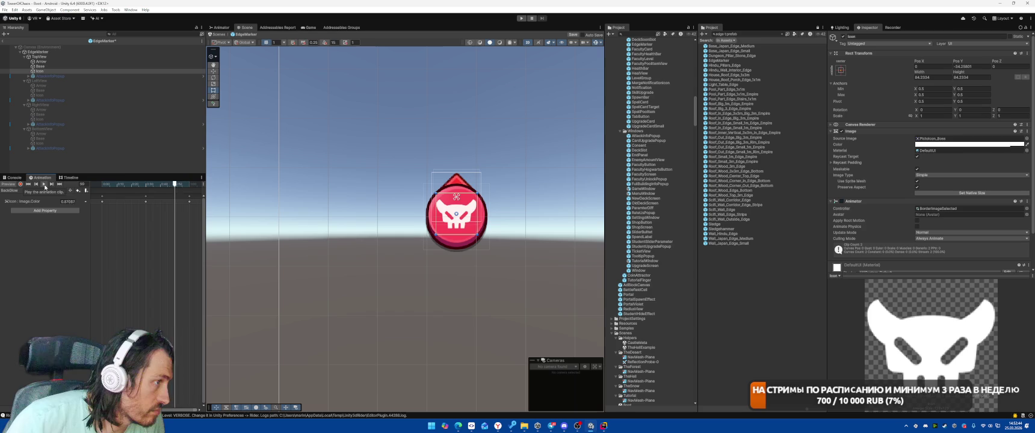
- Disable the TopView marker and leave EdgeMarker prefab editing for the Boot scene
{"action": "left_click", "coordinate": [71, 81]}
{"action": "left_click", "coordinate": [54, 57]}
{"action": "key", "text": "alt+shift+a"}
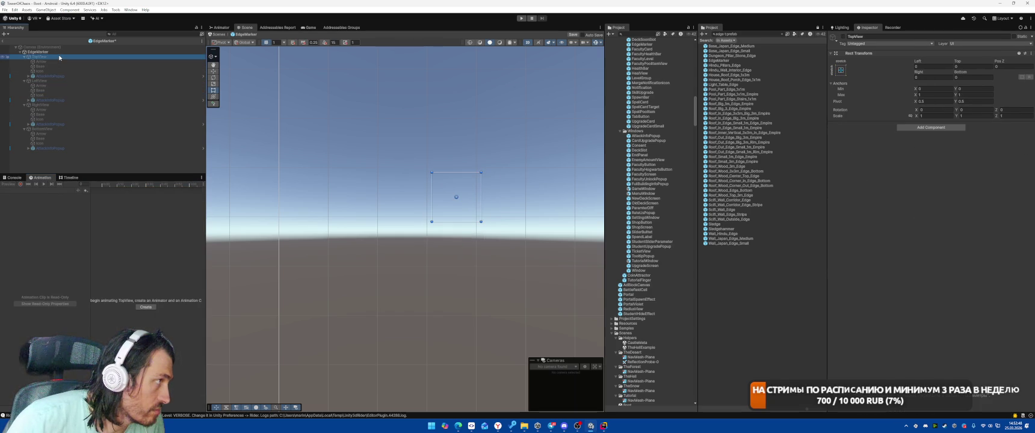
{"action": "left_click", "coordinate": [2, 41]}
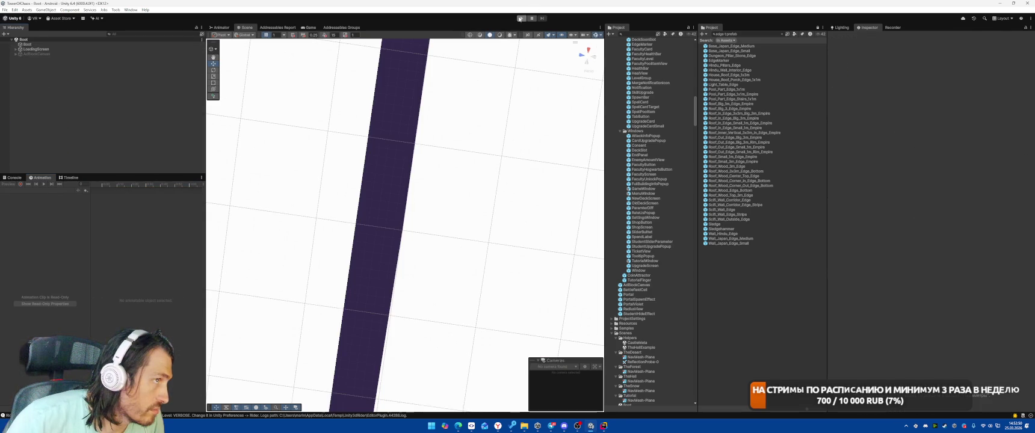
- Start the play-test, place the building card under the castle, and start the fight
{"action": "left_click", "coordinate": [519, 18]}
{"action": "mouse_move", "coordinate": [497, 426]}
{"action": "left_click", "coordinate": [421, 403]}
{"action": "key", "text": "alt+Tab"}
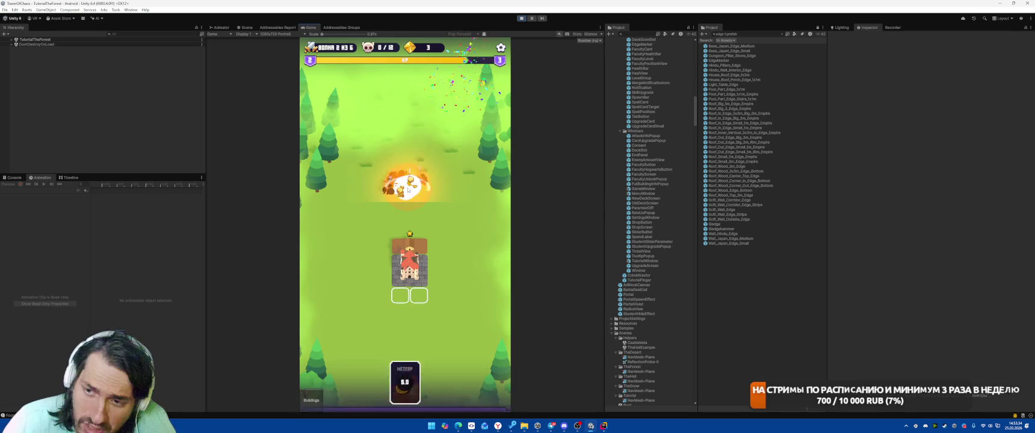
{"action": "left_click_drag", "start_coordinate": [350, 342], "coordinate": [407, 238]}
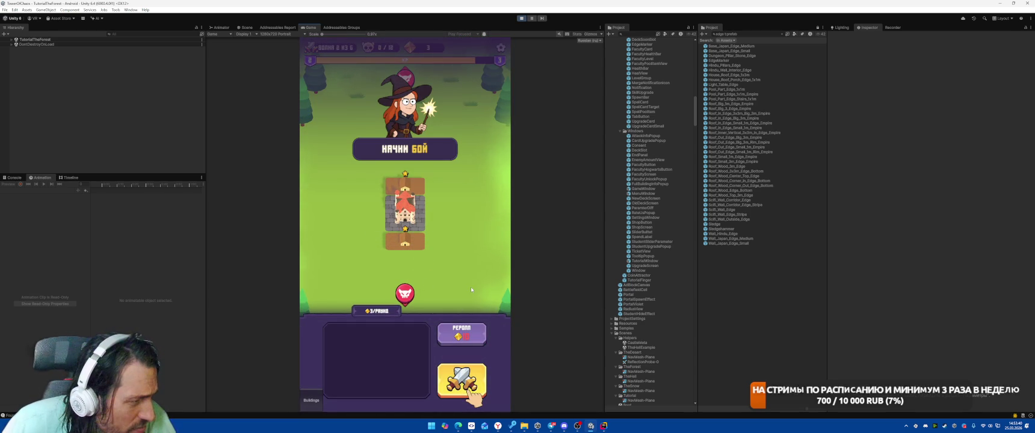
{"action": "left_click", "coordinate": [461, 380]}
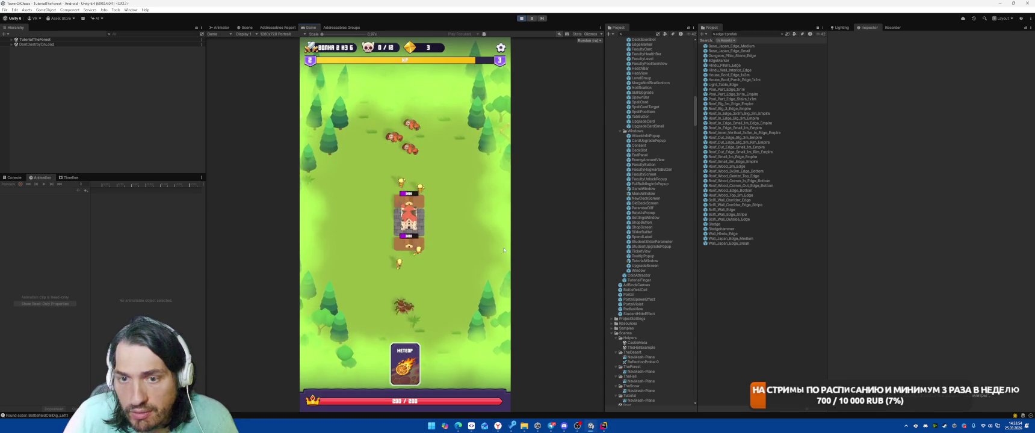
- Cast Meteor on the top and lower enemies and take the Meteor damage +10% power
{"action": "left_click_drag", "start_coordinate": [405, 364], "coordinate": [408, 144]}
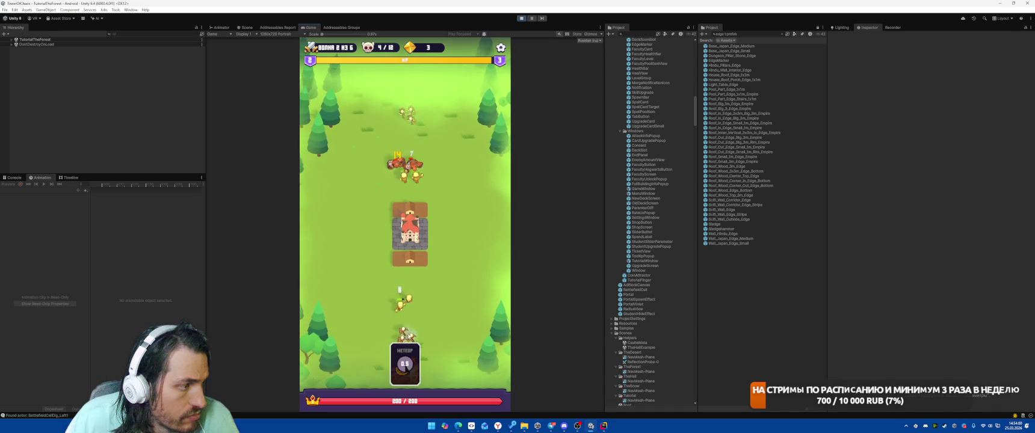
{"action": "left_click_drag", "start_coordinate": [409, 333], "coordinate": [397, 316]}
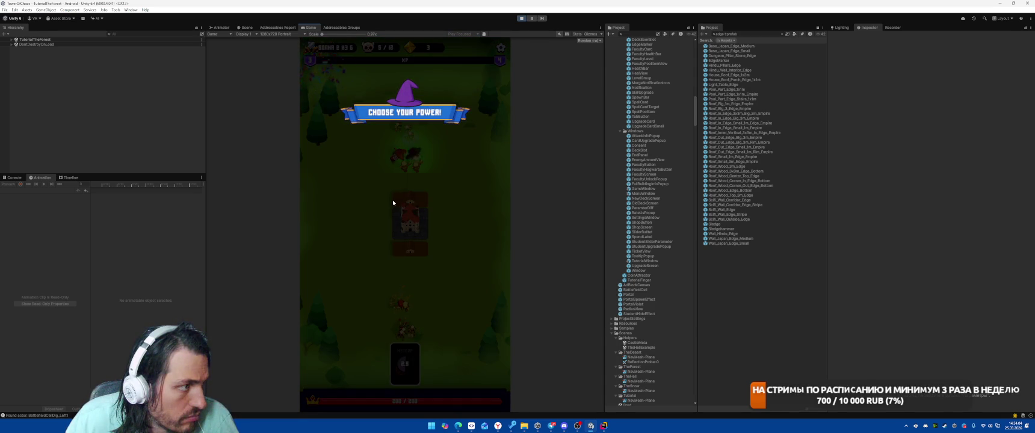
{"action": "left_click", "coordinate": [447, 184]}
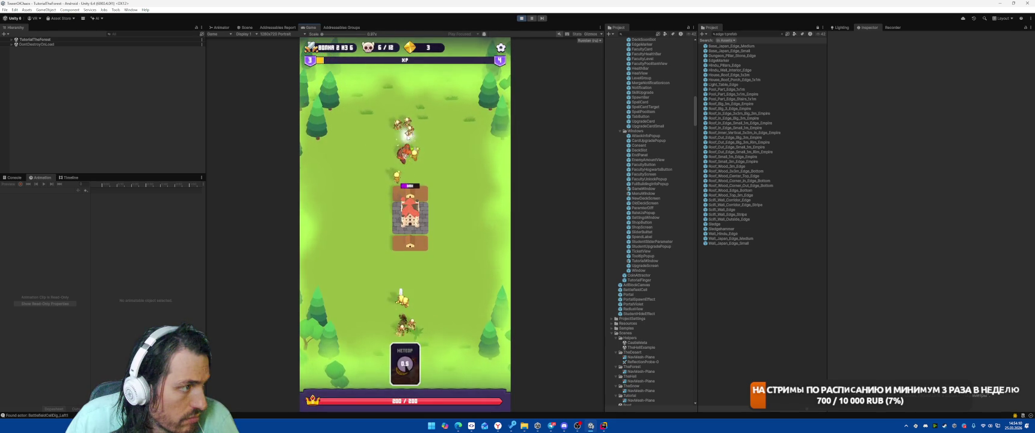
{"action": "left_click", "coordinate": [407, 137]}
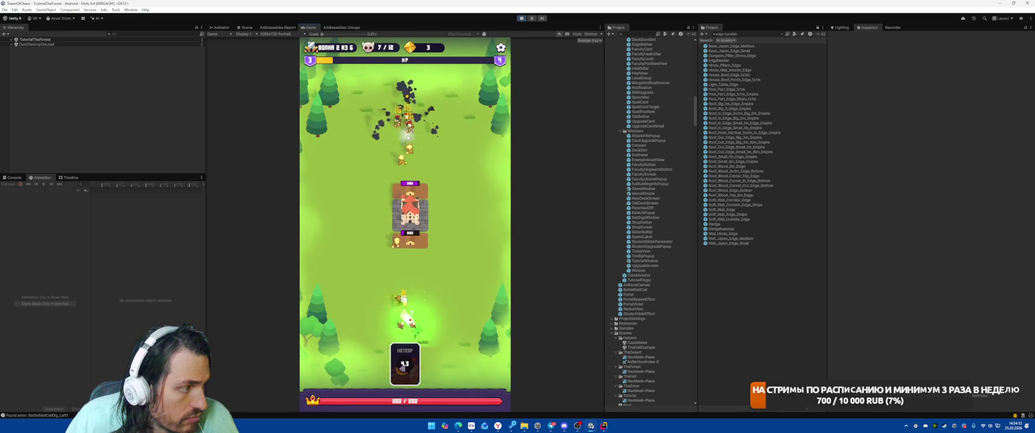
- Stop the play-test and clear the project's edge prefab search results
{"action": "key", "text": "ctrl+p"}
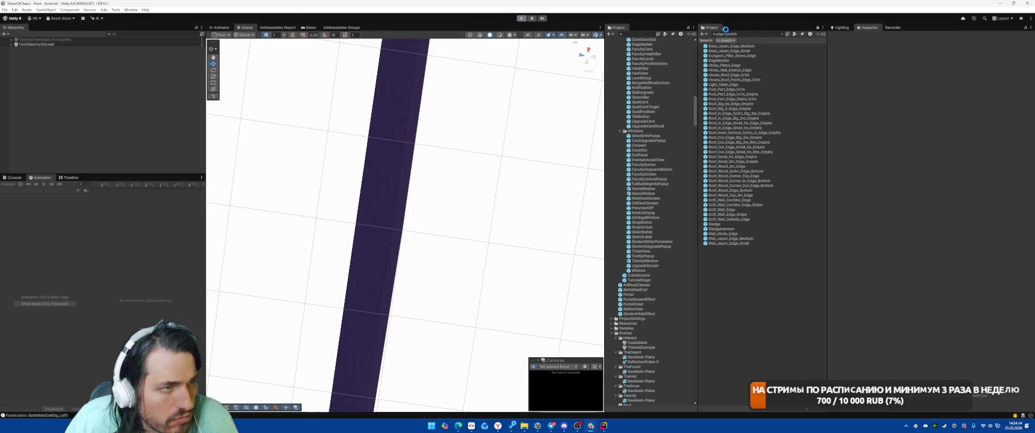
{"action": "left_click", "coordinate": [783, 35]}
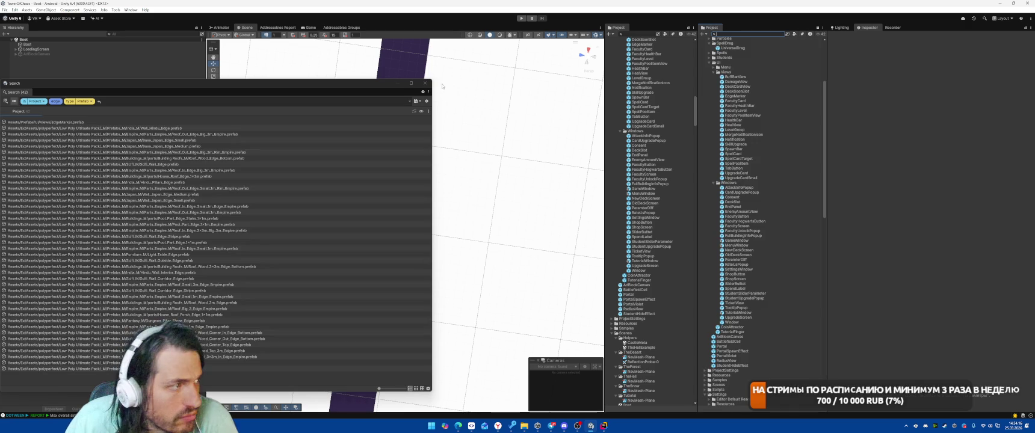
{"action": "left_click", "coordinate": [423, 84]}
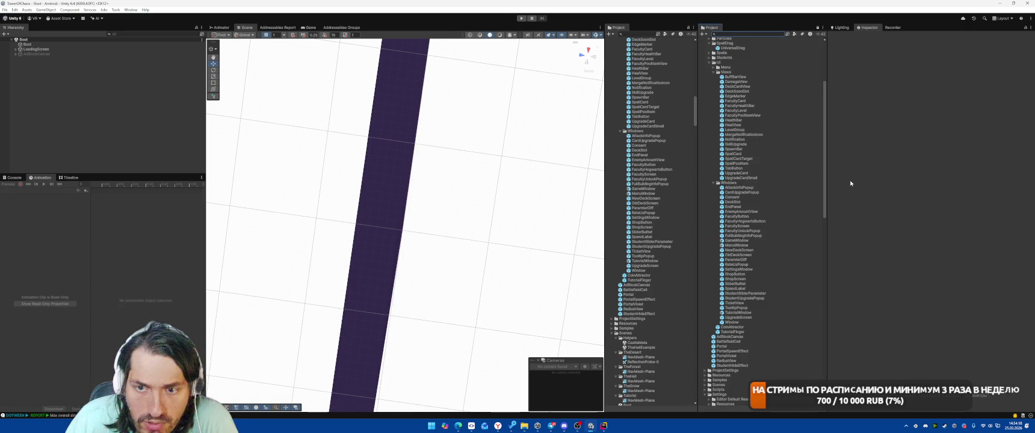
{"action": "scroll", "coordinate": [758, 192], "scroll_direction": "up", "scroll_amount": 5}
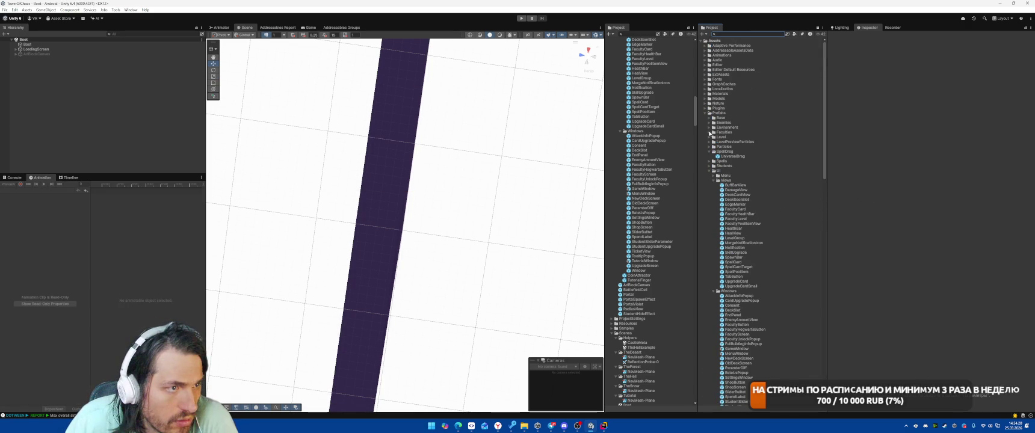
- Collapse Settings, UI and SpellDrag, then open ElfArrow from Prefabs > Enemies for editing
{"action": "left_click", "coordinate": [705, 113]}
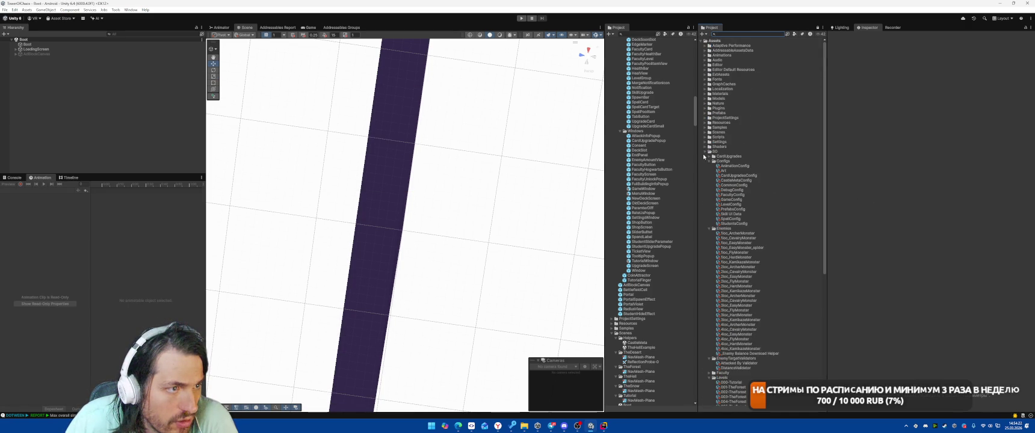
{"action": "left_click", "coordinate": [705, 142]}
{"action": "left_click", "coordinate": [705, 113]}
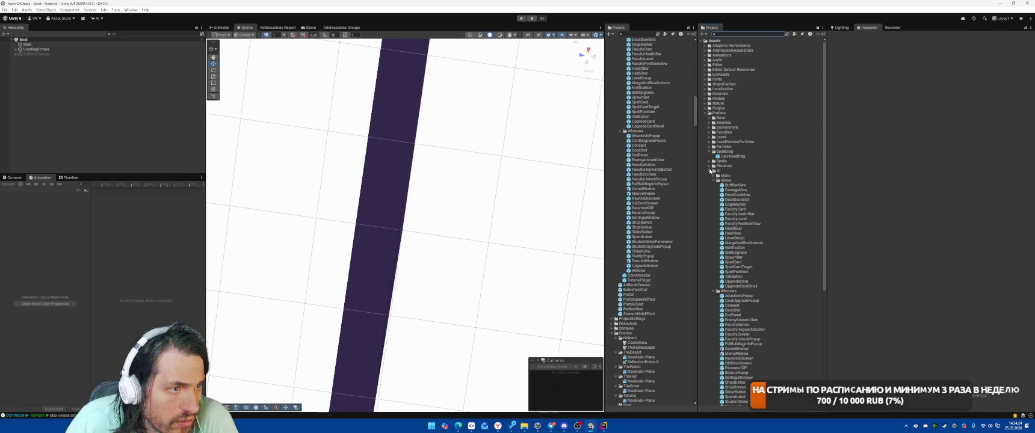
{"action": "left_click", "coordinate": [709, 171]}
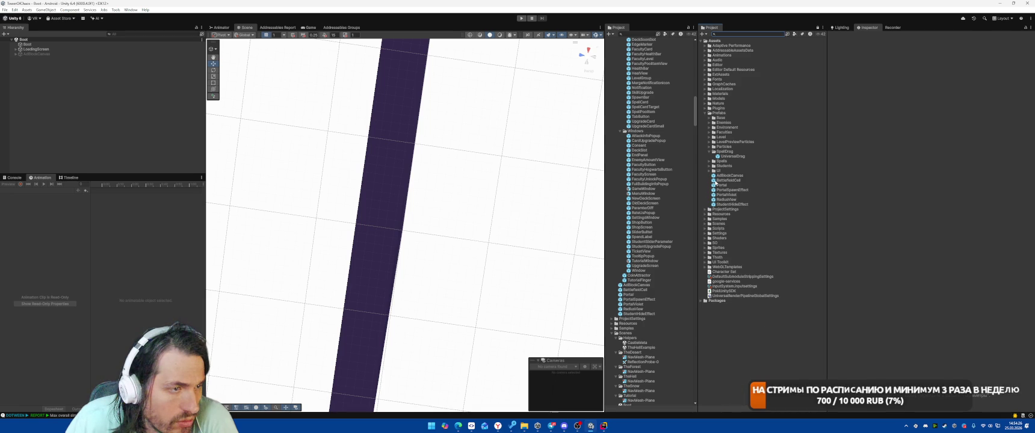
{"action": "left_click", "coordinate": [708, 152]}
{"action": "left_click", "coordinate": [710, 122]}
{"action": "double_click", "coordinate": [728, 247]}
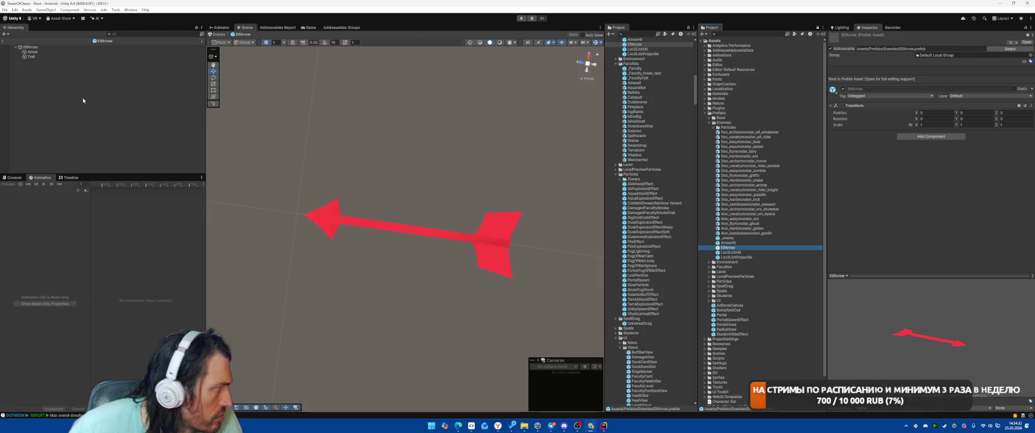
- Select the arrow's Trail object and reveal its Trail Renderer material, Trail67
{"action": "left_click", "coordinate": [31, 57]}
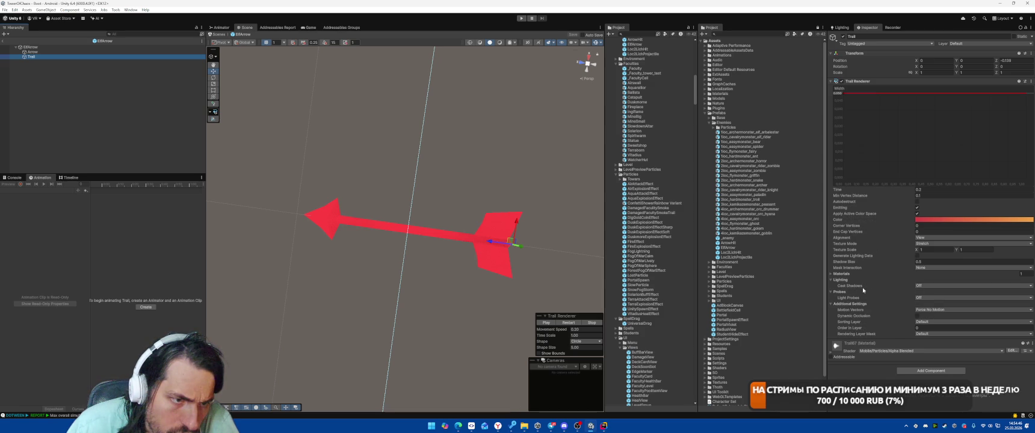
{"action": "left_click", "coordinate": [847, 276]}
{"action": "left_click", "coordinate": [847, 276]}
{"action": "left_click", "coordinate": [845, 274]}
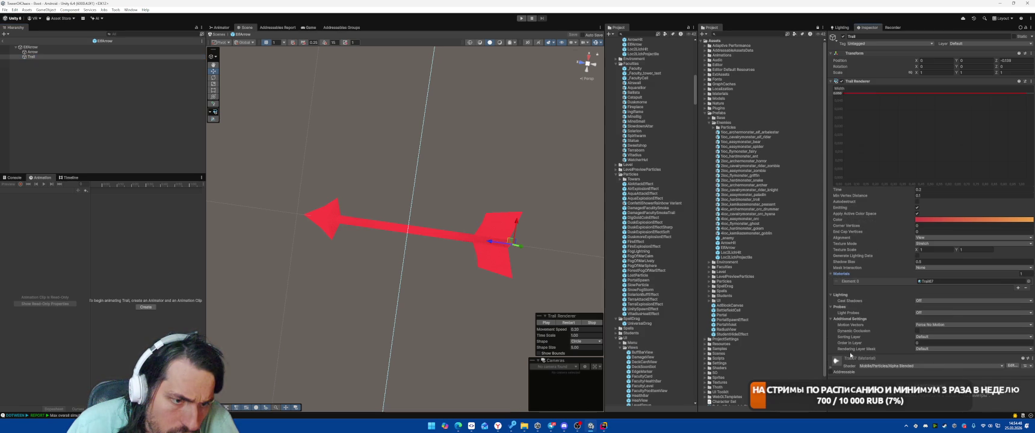
{"action": "scroll", "coordinate": [854, 355], "scroll_direction": "down", "scroll_amount": 2}
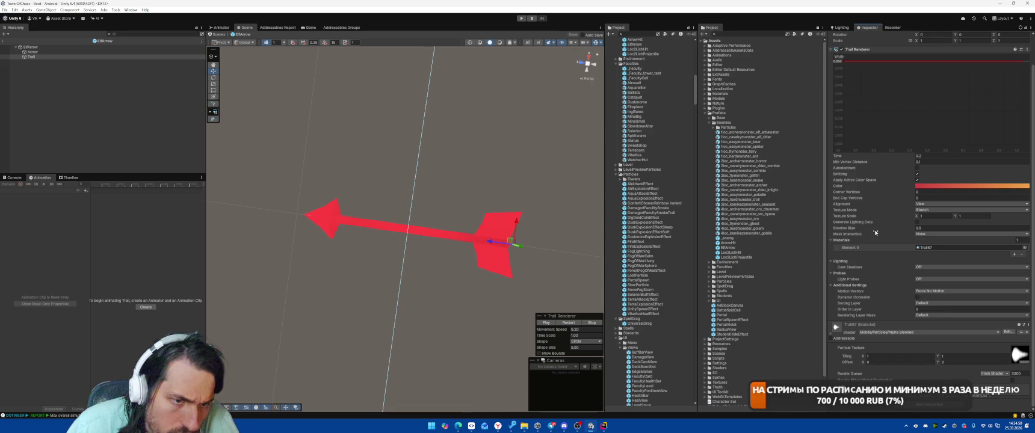
{"action": "scroll", "coordinate": [863, 313], "scroll_direction": "up", "scroll_amount": 2}
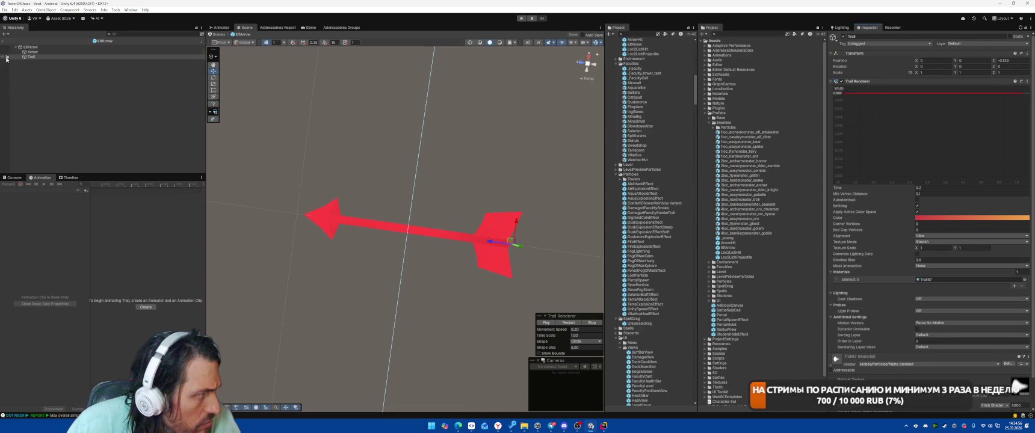
- Compare the Arrow, ElfArrow root and Trail objects' materials in the Inspector
{"action": "left_click", "coordinate": [42, 52]}
{"action": "left_click", "coordinate": [42, 47]}
{"action": "left_click", "coordinate": [47, 56]}
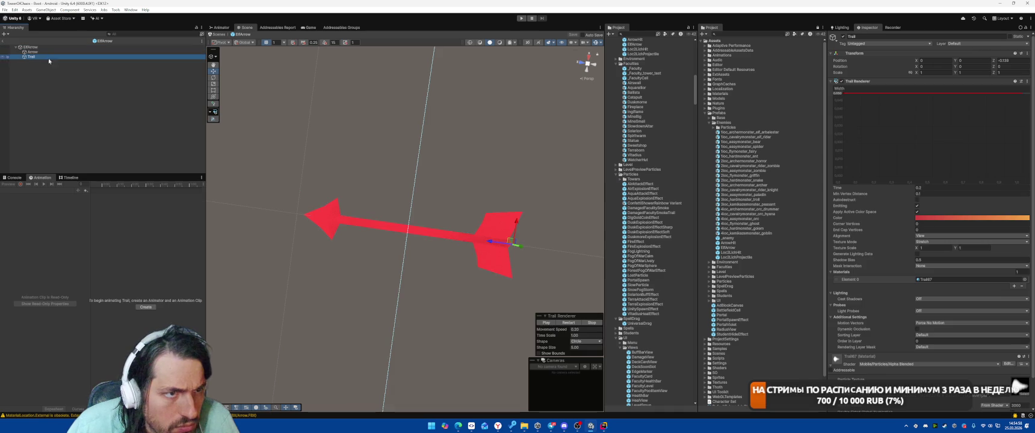
{"action": "left_click", "coordinate": [41, 52]}
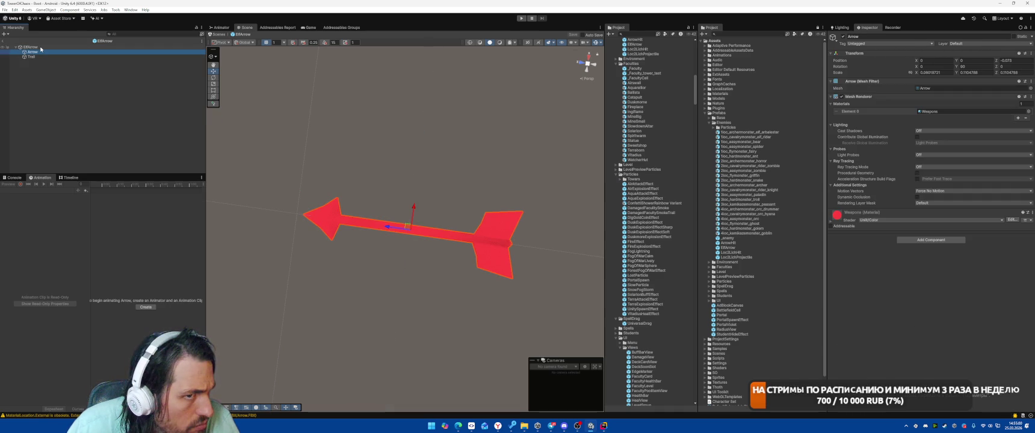
{"action": "left_click", "coordinate": [40, 48]}
{"action": "left_click", "coordinate": [41, 57]}
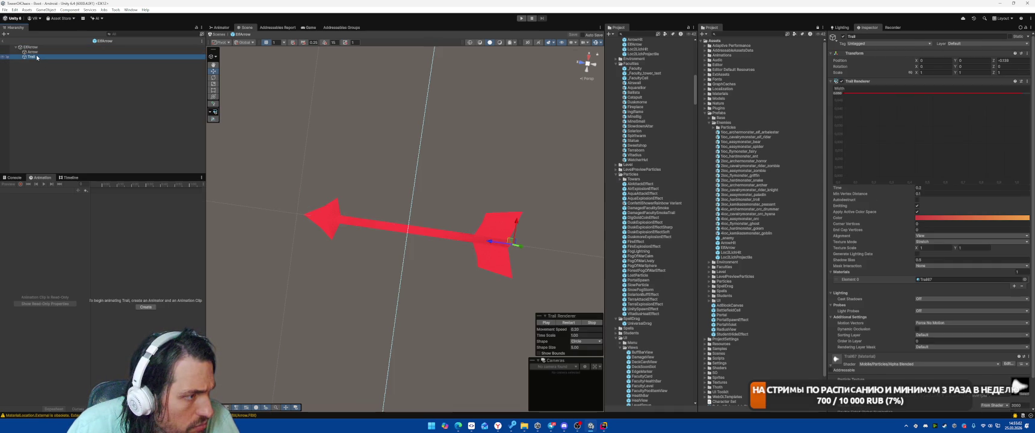
{"action": "scroll", "coordinate": [907, 281], "scroll_direction": "down", "scroll_amount": 1}
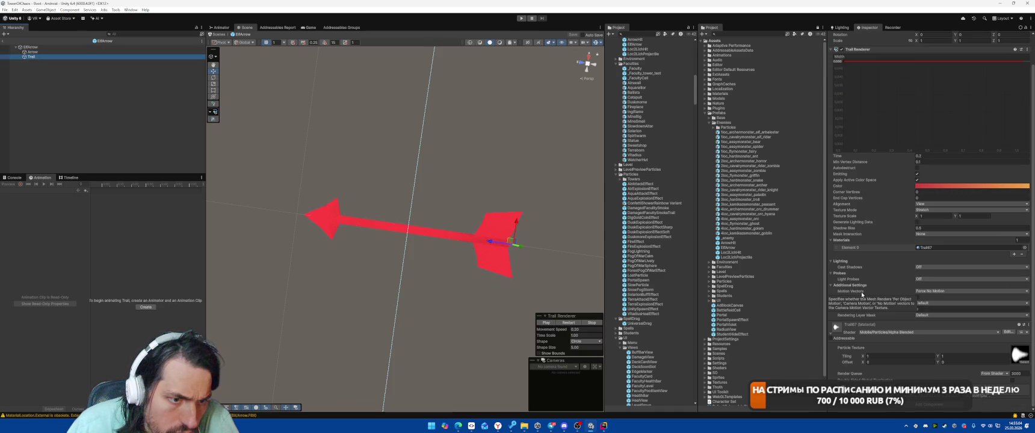
{"action": "scroll", "coordinate": [861, 317], "scroll_direction": "up", "scroll_amount": 1}
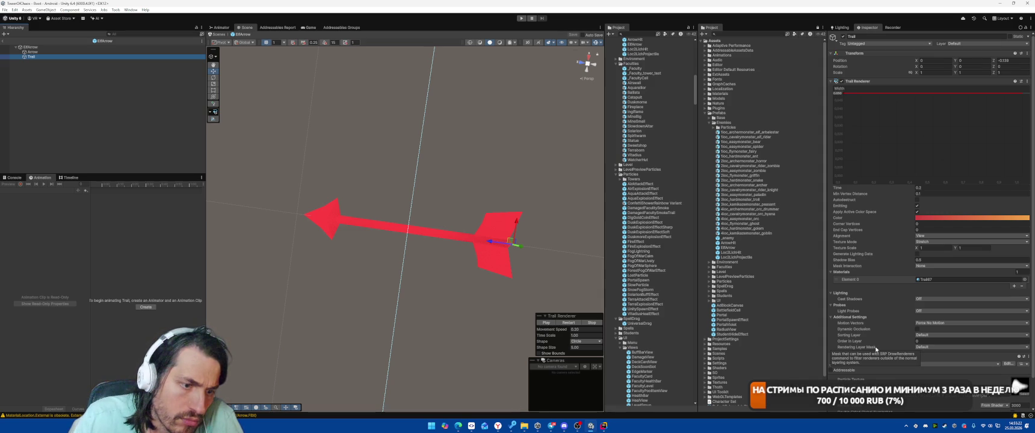
{"action": "left_click", "coordinate": [604, 426]}
- Declare a public class ResetTrailOnDisable : MonoBehaviour at the end of the file
{"action": "scroll", "coordinate": [588, 308], "scroll_direction": "down", "scroll_amount": 10}
{"action": "left_click", "coordinate": [544, 386]}
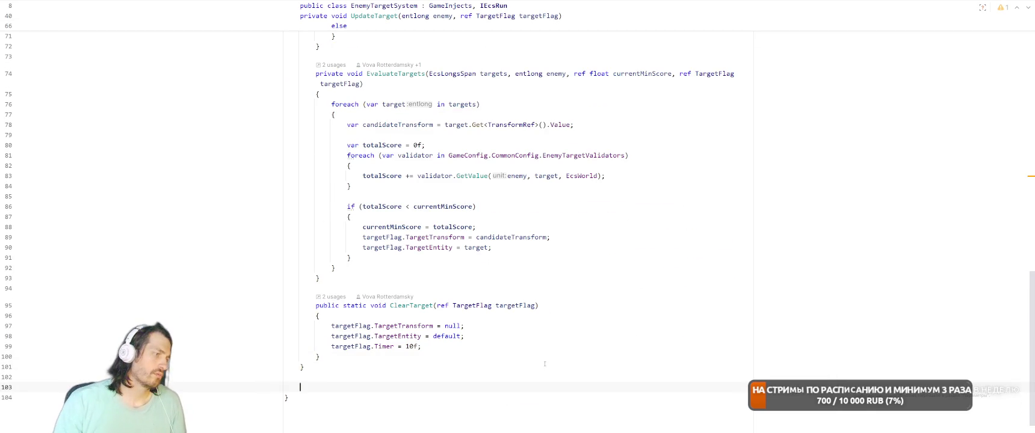
{"action": "type", "text": "public class ResetTrailOnDisavble"}
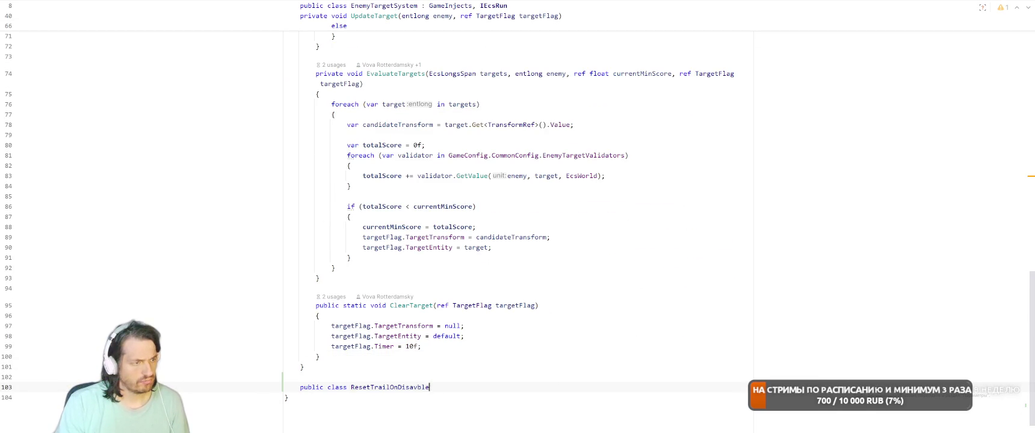
{"action": "key", "text": "BackSpace"}
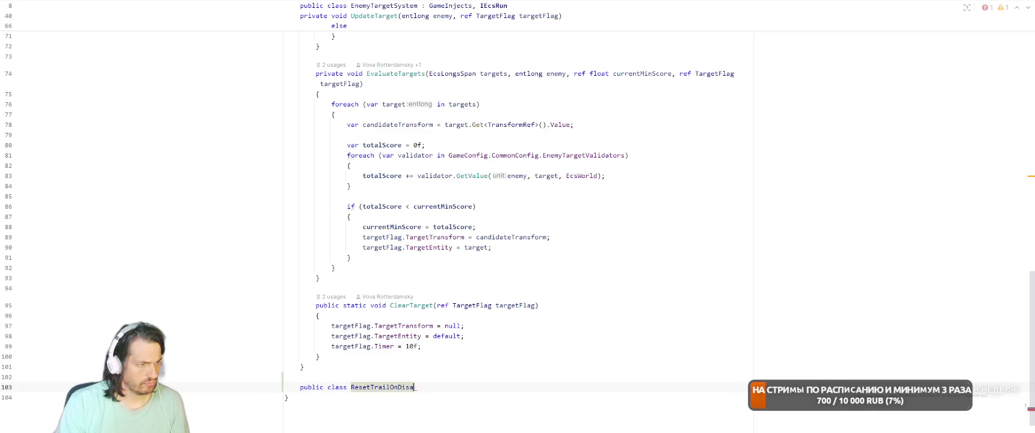
{"action": "type", "text": "ble : Mono"}
{"action": "key", "text": "Return"}
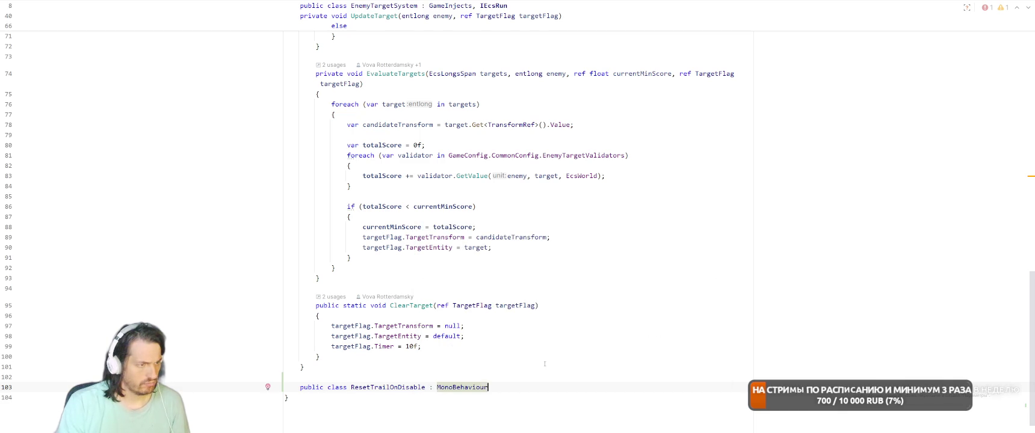
{"action": "type", "text": "{"}
{"action": "key", "text": "Return"}
- Add a TrailRenderer field and an OnDisable method that calls _trailRenderer.Clear()
{"action": "type", "text": "void OnDis"}
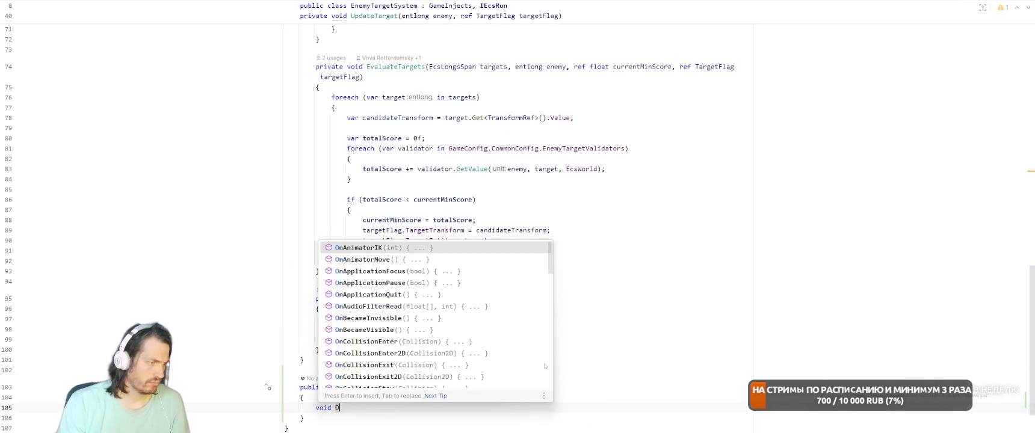
{"action": "key", "text": "Return"}
{"action": "key", "text": "Up"}
{"action": "key", "text": "Up"}
{"action": "key", "text": "Up"}
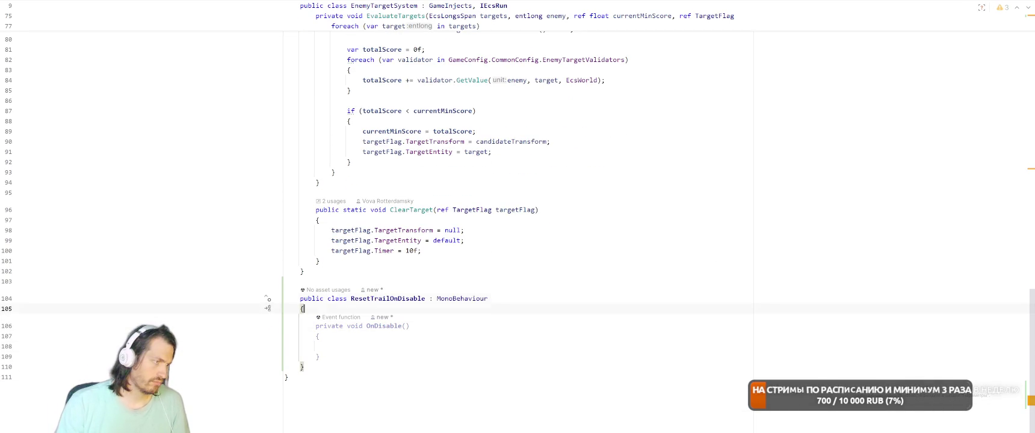
{"action": "key", "text": "Return"}
{"action": "type", "text": "TrailR"}
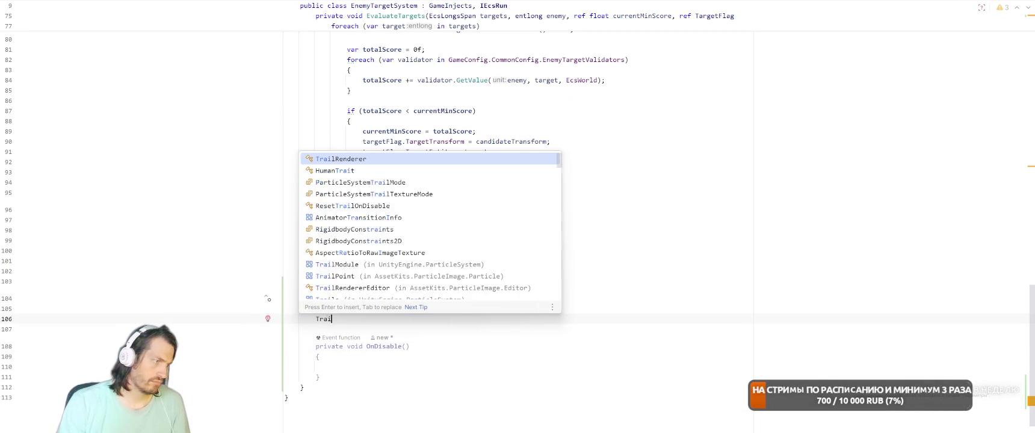
{"action": "key", "text": "Return"}
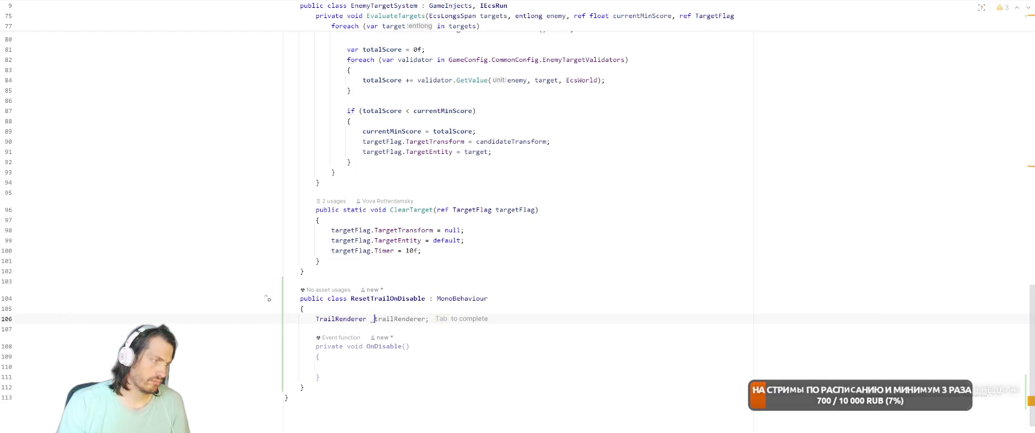
{"action": "type", "text": "_t"}
{"action": "key", "text": "Return"}
{"action": "type", "text": ".Clear();"}
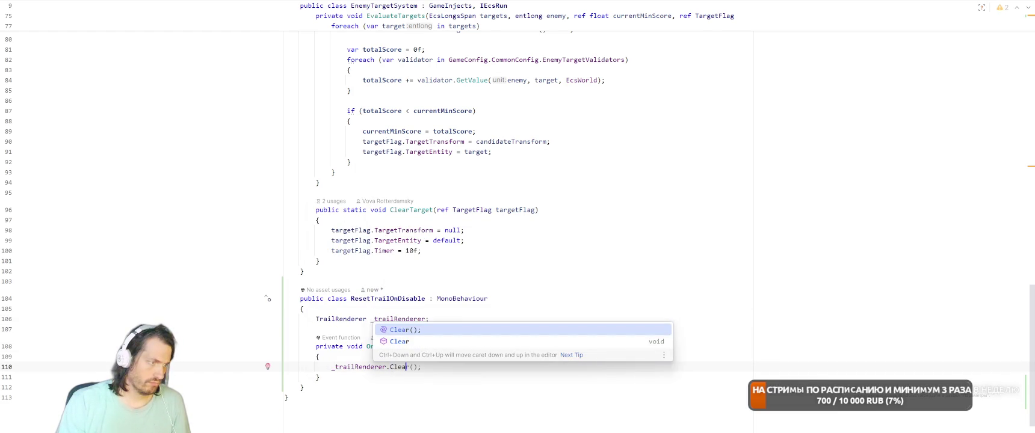
{"action": "key", "text": "Return"}
{"action": "type", "text": ";"}
- Mark the field [SerializeField] and add OnValidate assigning it via GetComponent when empty
{"action": "key", "text": "Up"}
{"action": "key", "text": "ctrl+alt+Return"}
{"action": "type", "text": "[Seri"}
{"action": "key", "text": "Down"}
{"action": "key", "text": "Return"}
{"action": "key", "text": "Down"}
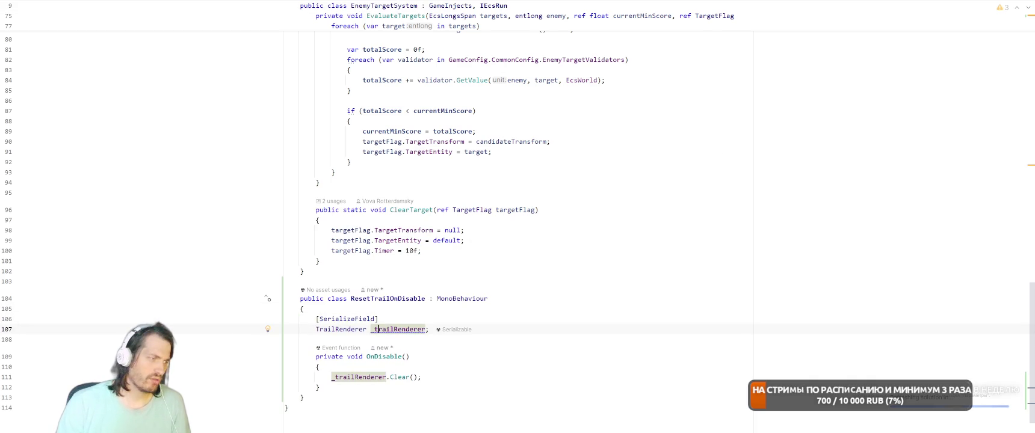
{"action": "key", "text": "End"}
{"action": "key", "text": "Return"}
{"action": "key", "text": "Return"}
{"action": "type", "text": "void "}
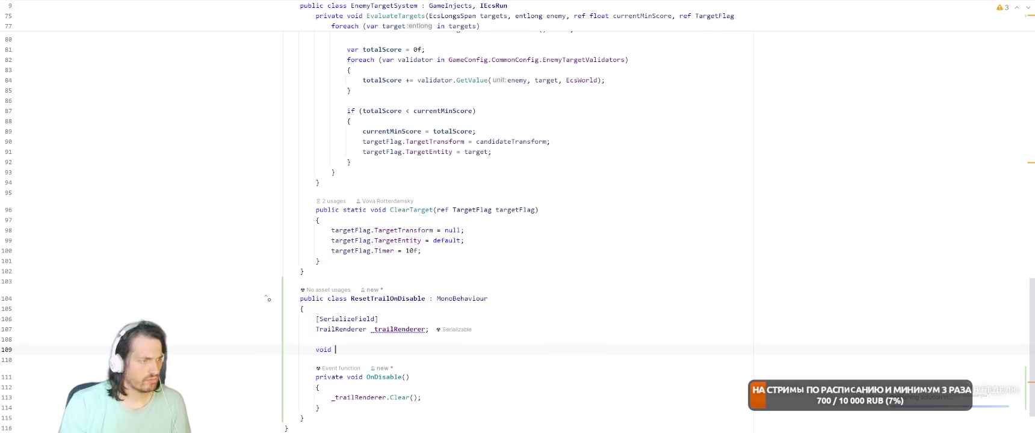
{"action": "type", "text": "OnVa"}
{"action": "key", "text": "Return"}
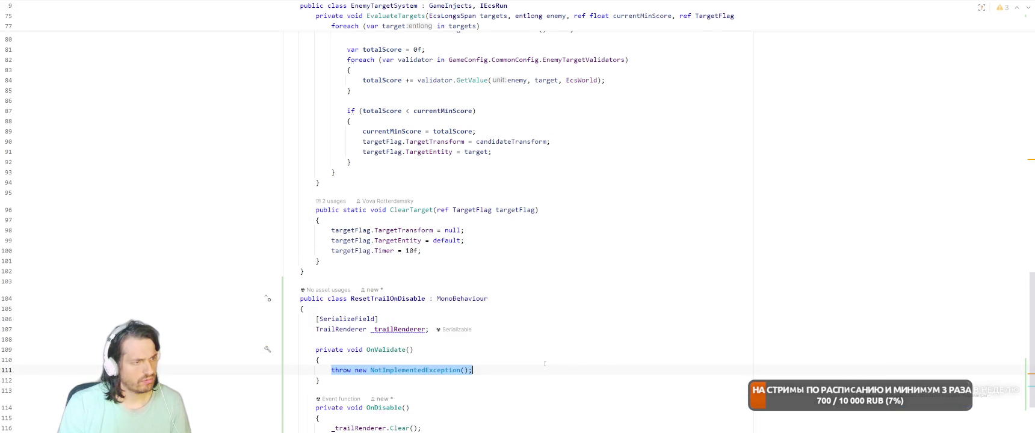
{"action": "type", "text": "if (!_"}
{"action": "key", "text": "Return"}
- Move the class into its own ResetTrailOnDisable.cs file
{"action": "key", "text": "Up"}
{"action": "key", "text": "Up"}
{"action": "key", "text": "Up"}
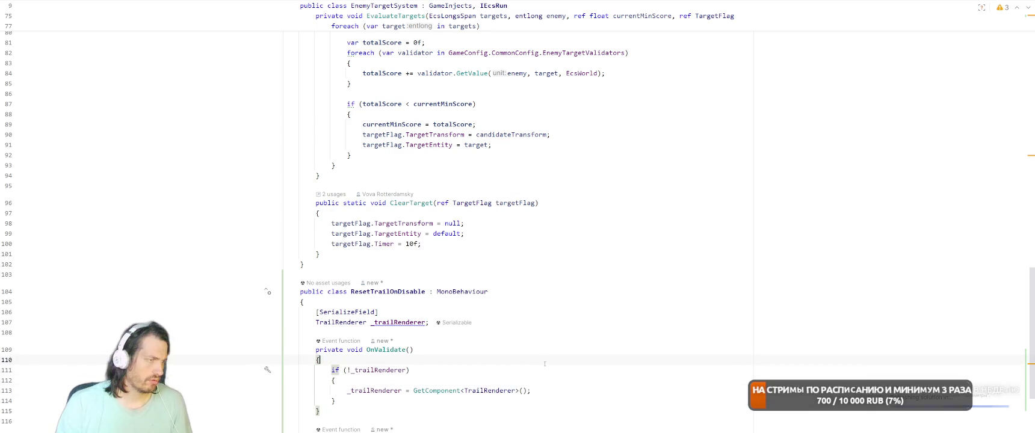
{"action": "key", "text": "alt+Return"}
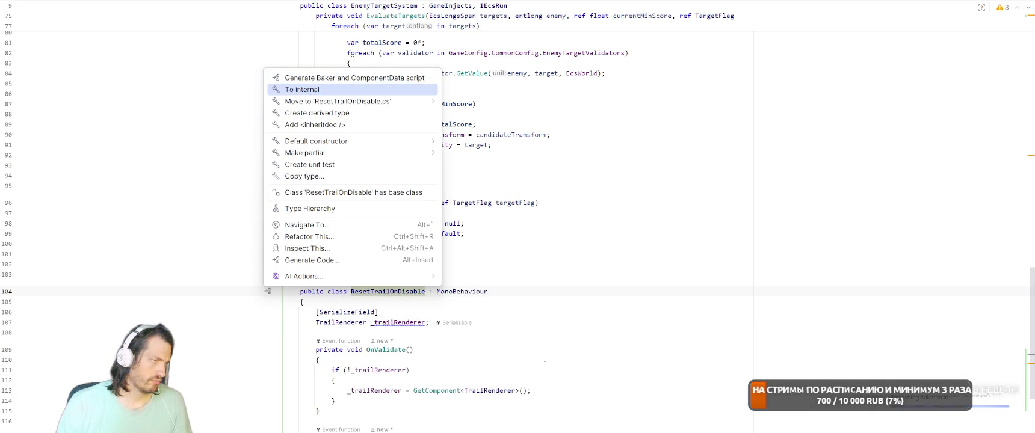
{"action": "key", "text": "Down"}
{"action": "key", "text": "Return"}
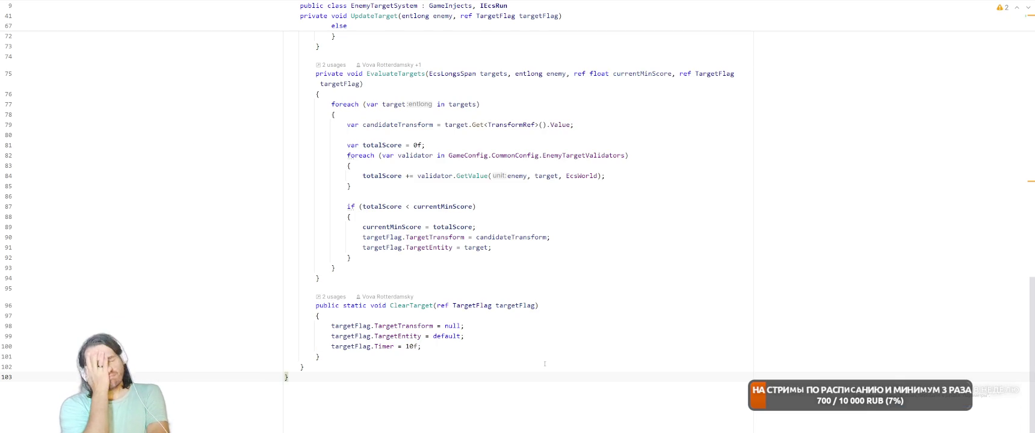
{"action": "key", "text": "alt+Tab"}
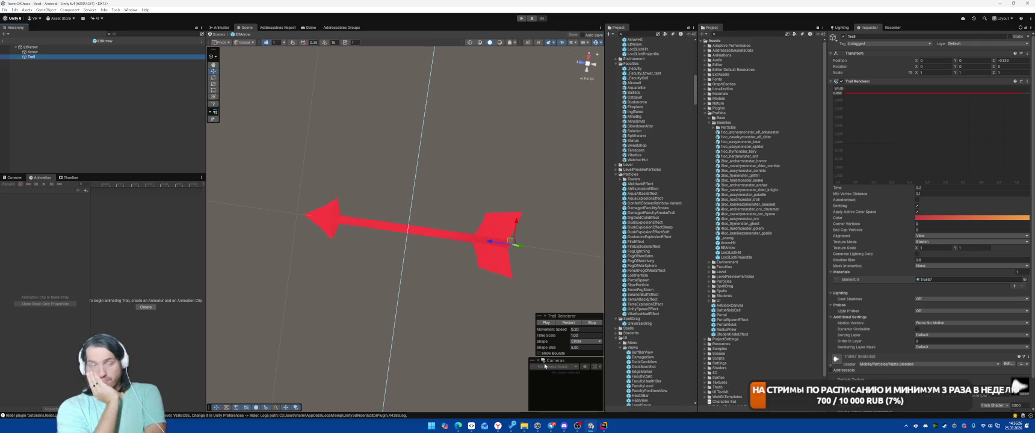
- Add the Reset Trail On Disable component to the Trail object
{"action": "scroll", "coordinate": [800, 334], "scroll_direction": "down", "scroll_amount": 1}
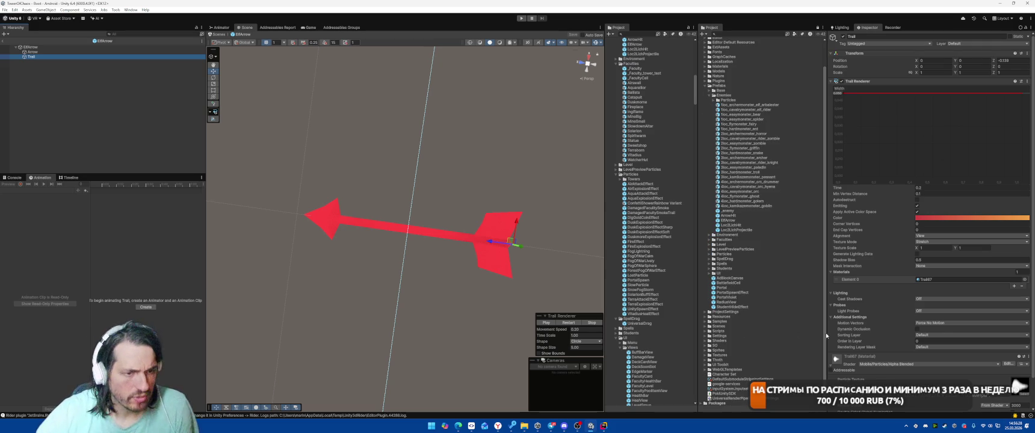
{"action": "scroll", "coordinate": [926, 361], "scroll_direction": "down", "scroll_amount": 1}
{"action": "left_click", "coordinate": [929, 406]}
{"action": "type", "text": "set"}
{"action": "key", "text": "Return"}
{"action": "scroll", "coordinate": [877, 196], "scroll_direction": "down", "scroll_amount": 2}
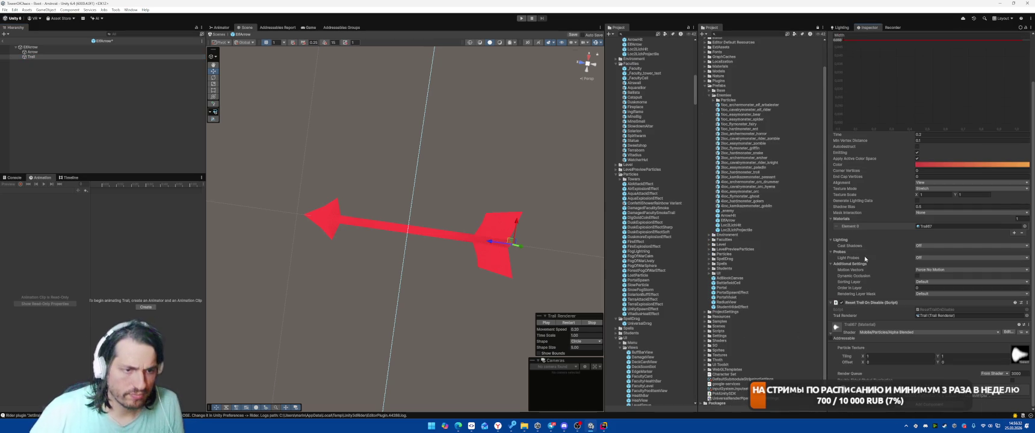
- Check the ElfArrow root and Arrow mesh, then leave the arrow prefab
{"action": "left_click", "coordinate": [31, 47]}
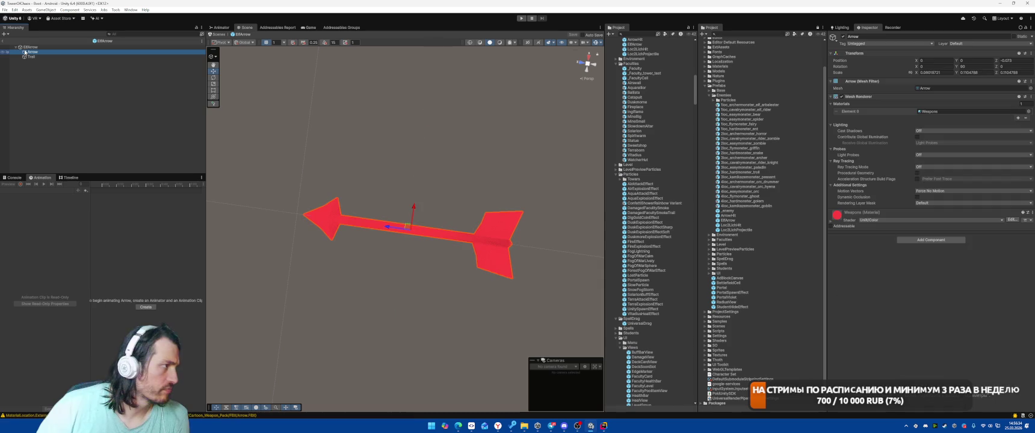
{"action": "left_click", "coordinate": [33, 51]}
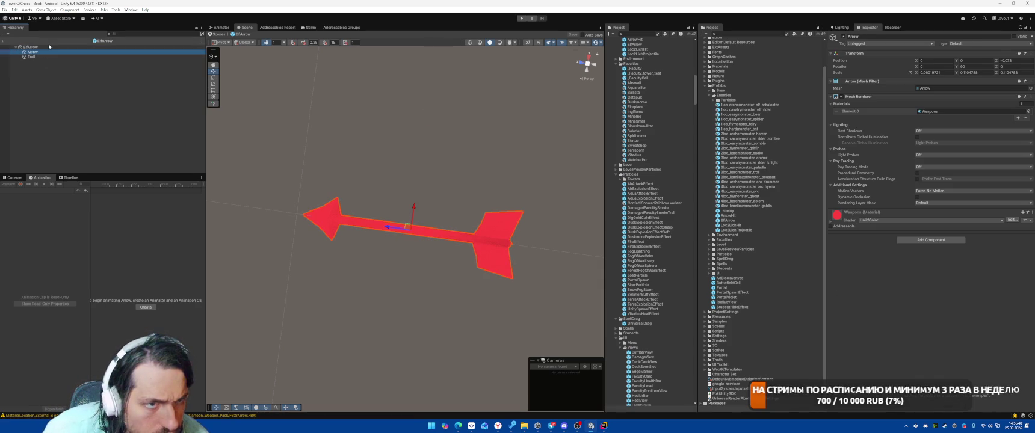
{"action": "left_click", "coordinate": [2, 42]}
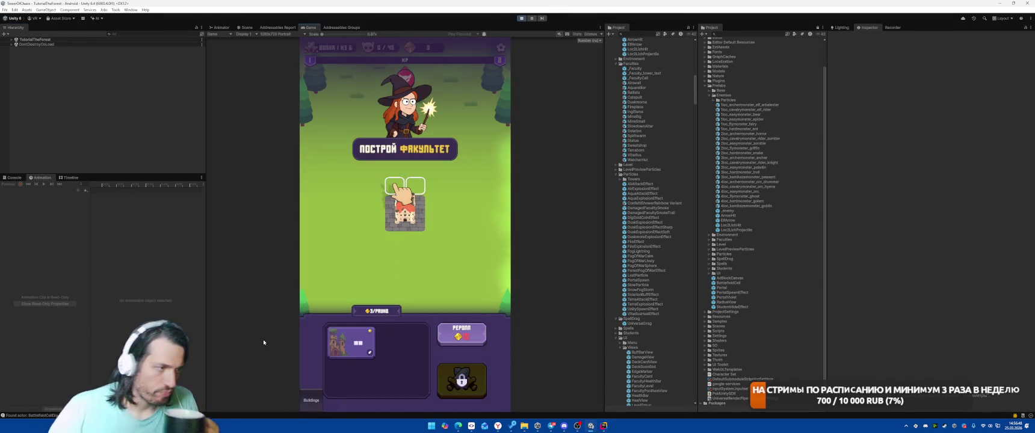
- Build a faculty tower in the play-test, stop it, and select the TutorialTheForest scene
{"action": "left_click", "coordinate": [354, 354]}
{"action": "left_click", "coordinate": [462, 380]}
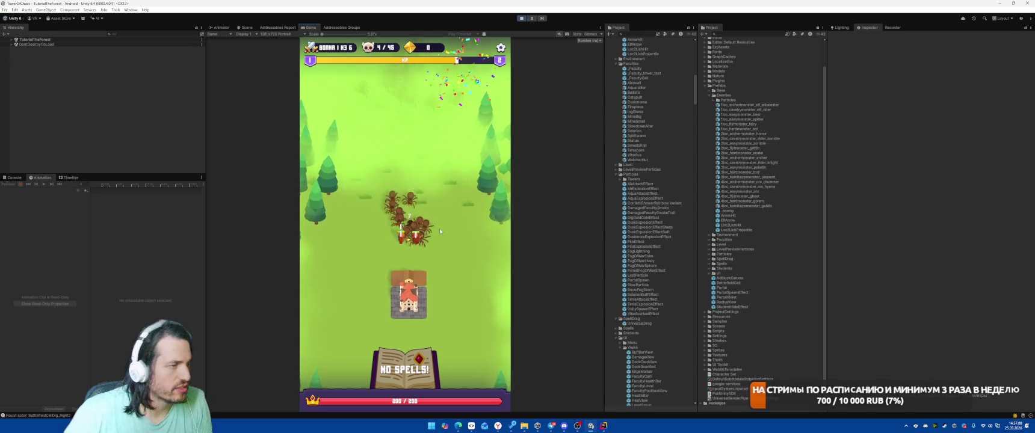
{"action": "key", "text": "ctrl+p"}
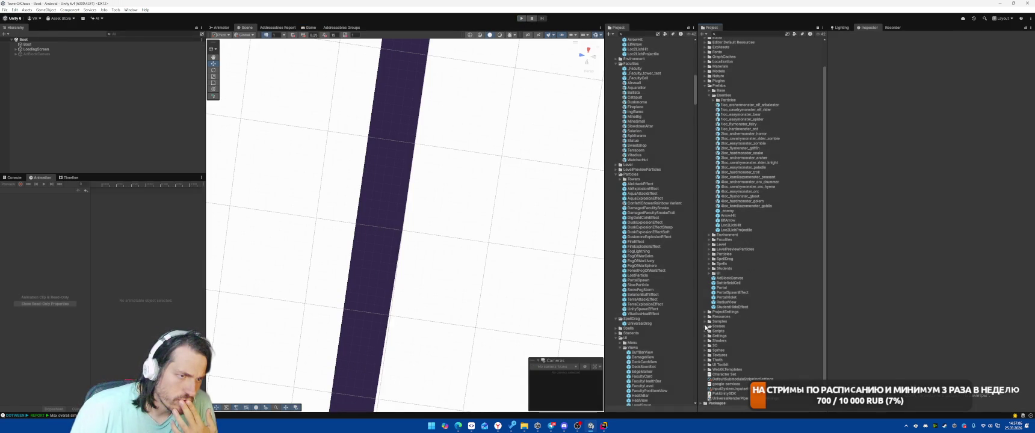
{"action": "left_click", "coordinate": [706, 326]}
{"action": "left_click", "coordinate": [734, 326]}
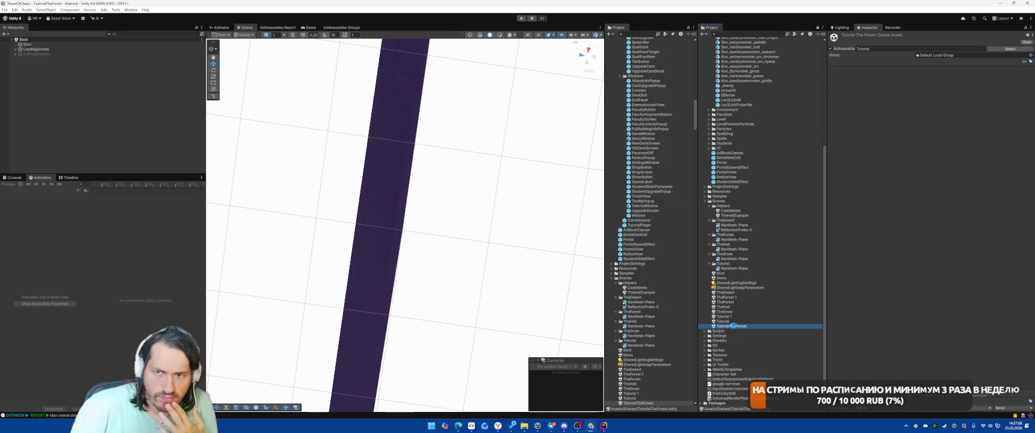
- Open TutorialTheForest, expand Field, and frame the FogFlatWhite and FogLivelyWhite fog objects
{"action": "double_click", "coordinate": [732, 326]}
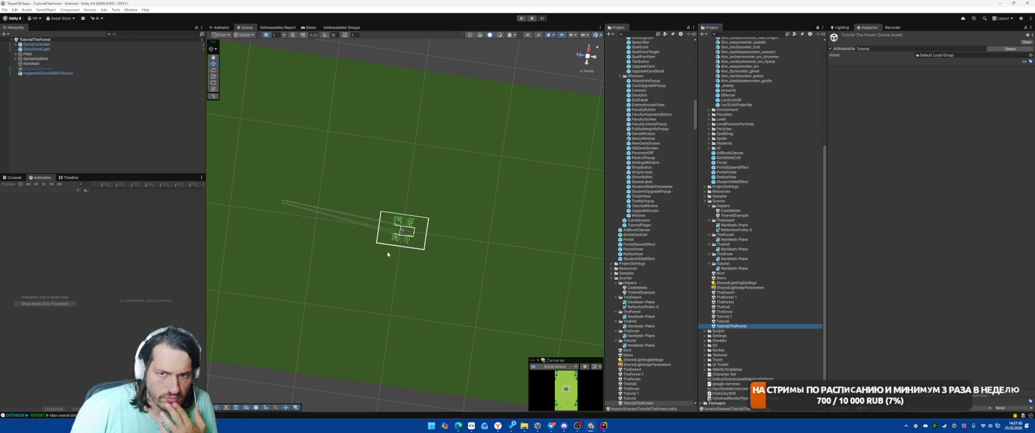
{"action": "mouse_move", "coordinate": [388, 254]}
{"action": "left_mouse_down"}
{"action": "mouse_move", "coordinate": [361, 189]}
{"action": "mouse_move", "coordinate": [437, 189]}
{"action": "mouse_move", "coordinate": [431, 176]}
{"action": "left_mouse_up"}
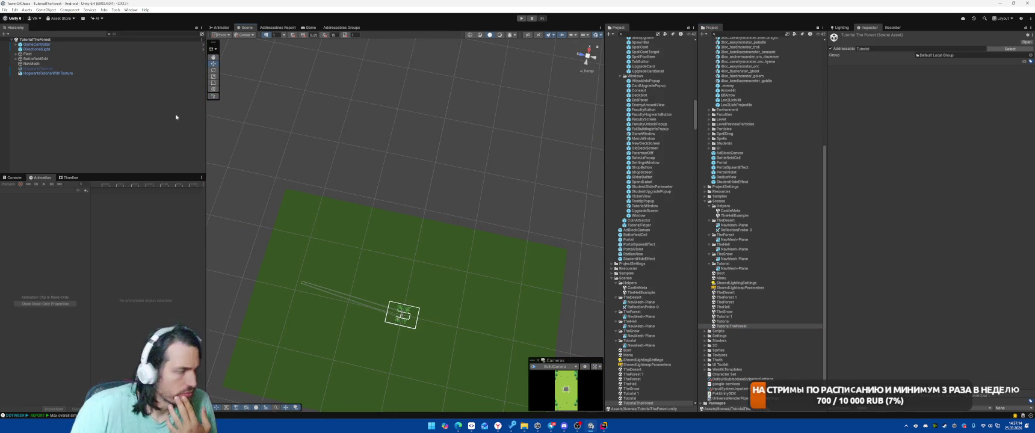
{"action": "double_click", "coordinate": [39, 54]}
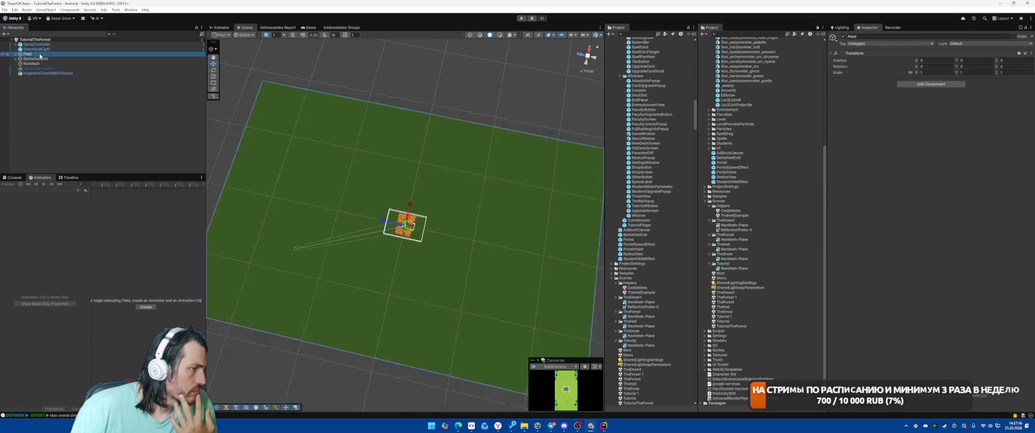
{"action": "left_click", "coordinate": [15, 54]}
{"action": "double_click", "coordinate": [38, 58]}
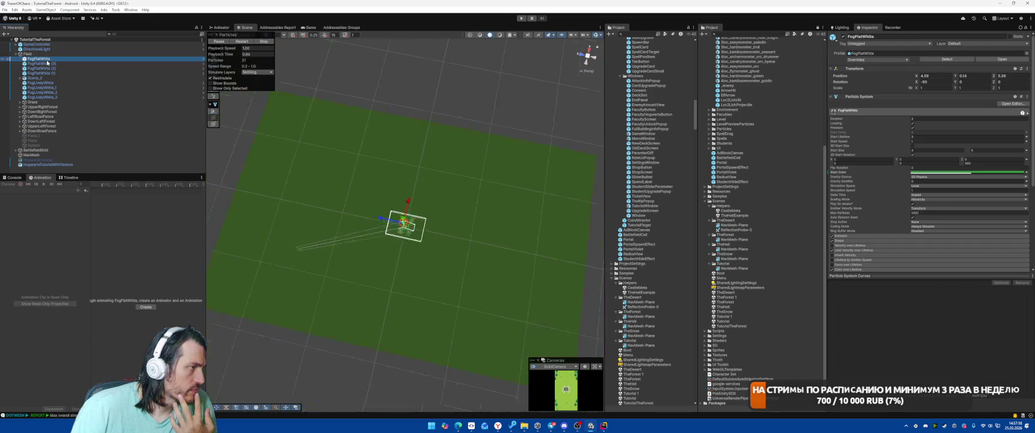
{"action": "mouse_move", "coordinate": [485, 216]}
{"action": "left_mouse_down"}
{"action": "mouse_move", "coordinate": [258, 201]}
{"action": "mouse_move", "coordinate": [359, 151]}
{"action": "left_mouse_up"}
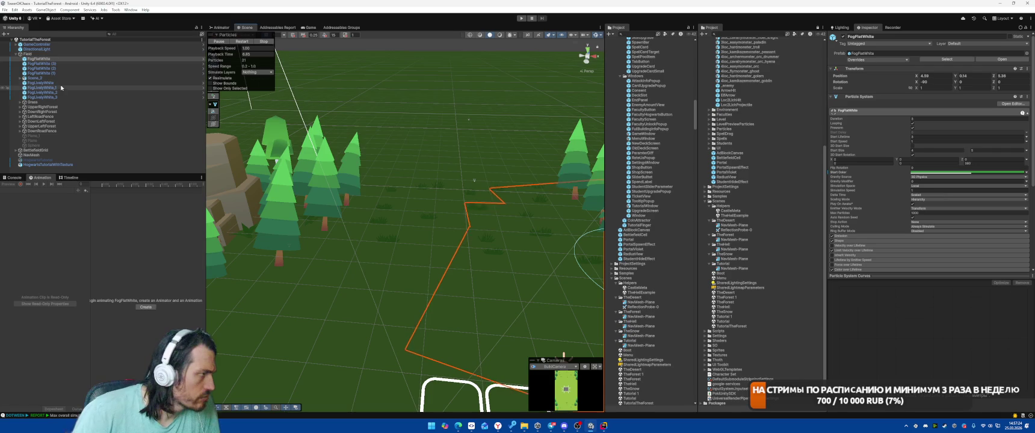
{"action": "double_click", "coordinate": [60, 83]}
{"action": "scroll", "coordinate": [924, 92], "scroll_direction": "down", "scroll_amount": 5}
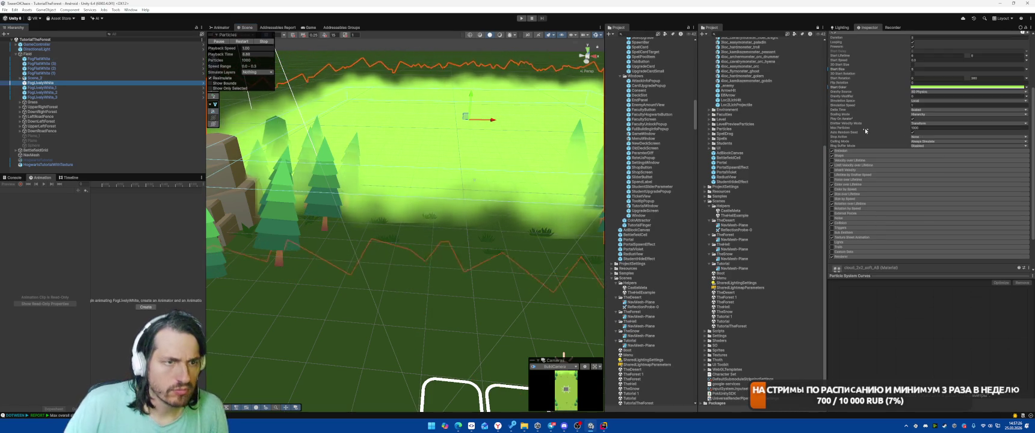
- Switch FogLivelyWhite's Start Color mode to Gradient and bring up its gradient editor
{"action": "left_click", "coordinate": [922, 87]}
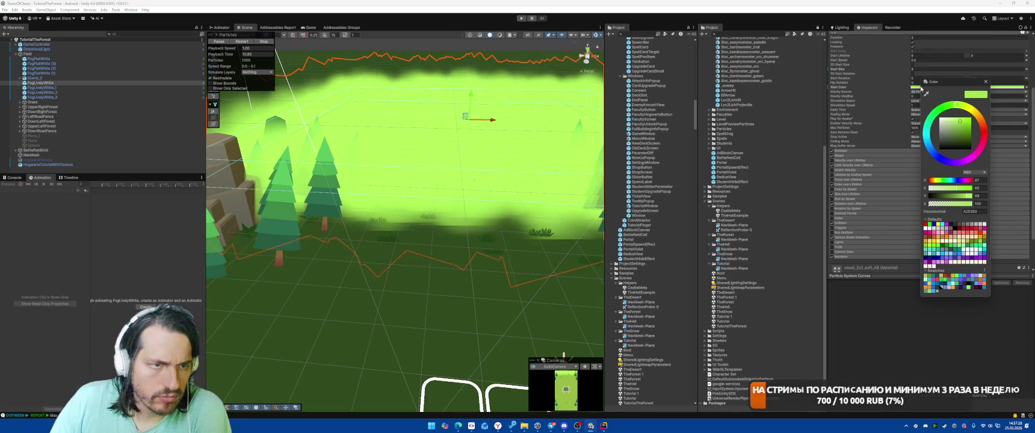
{"action": "left_click", "coordinate": [986, 82]}
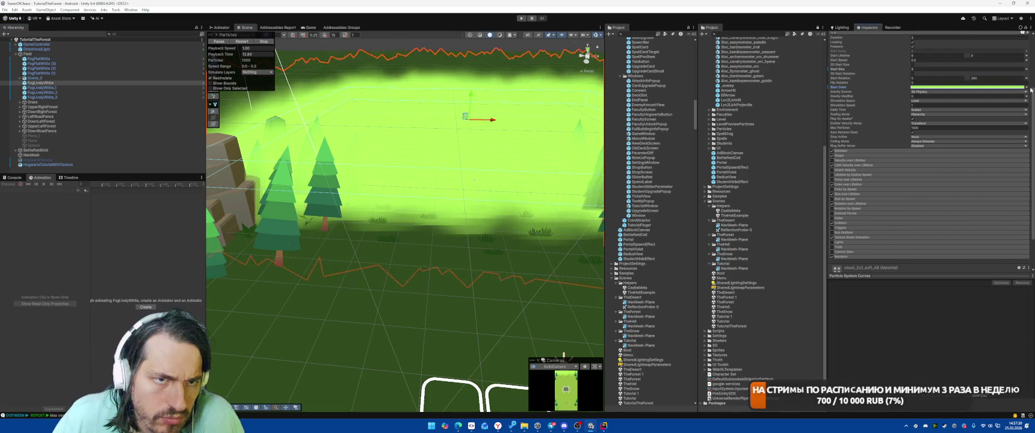
{"action": "left_click", "coordinate": [1026, 87]}
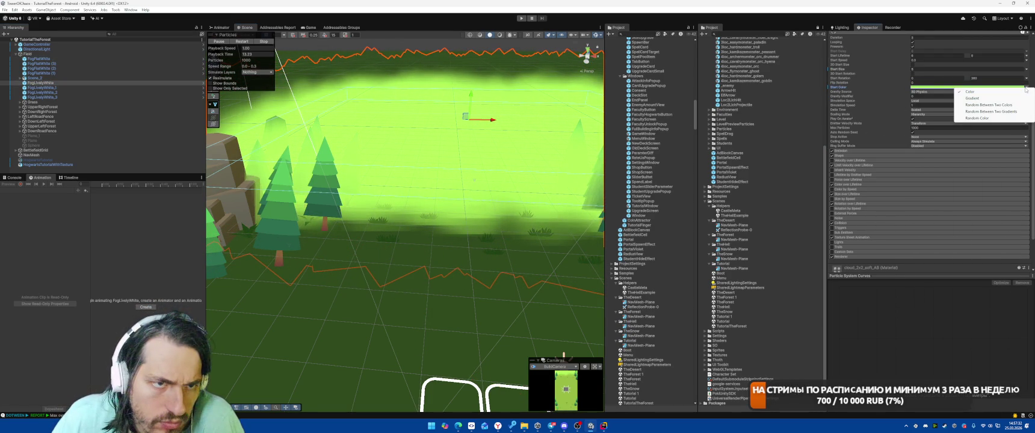
{"action": "left_click", "coordinate": [975, 99]}
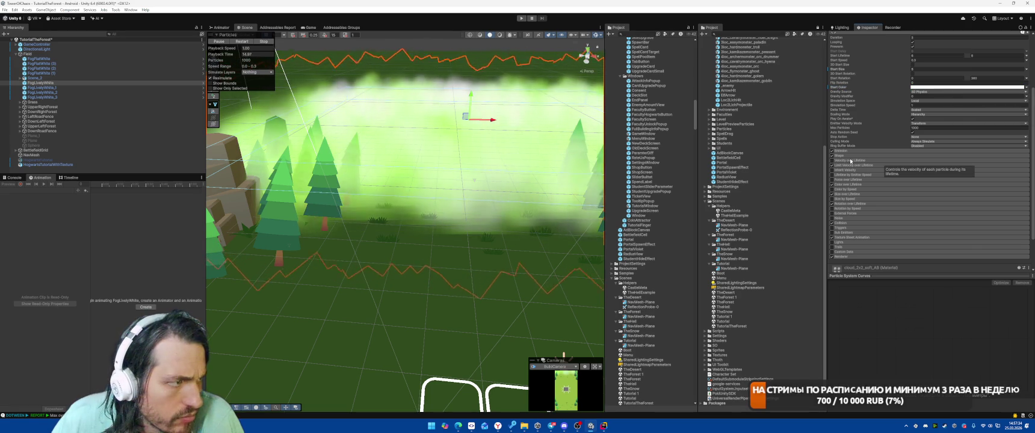
{"action": "key", "text": "ctrl+z"}
{"action": "left_click", "coordinate": [925, 88]}
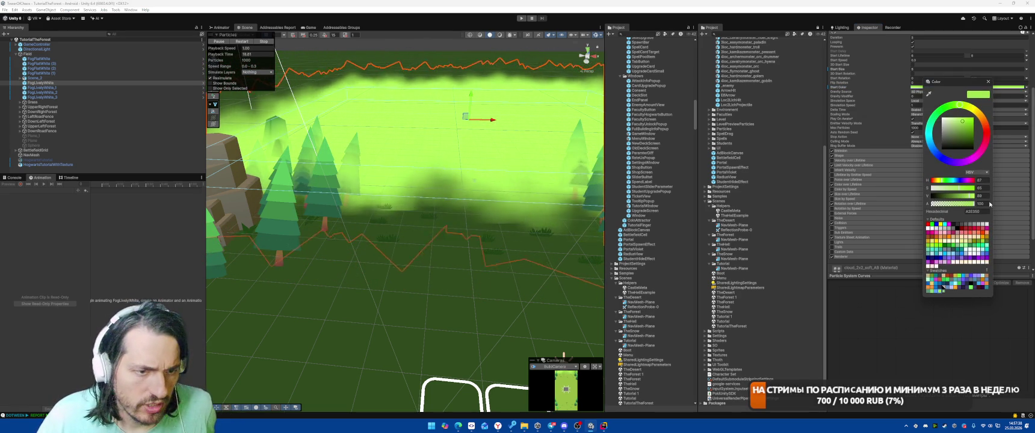
{"action": "left_click", "coordinate": [992, 88]}
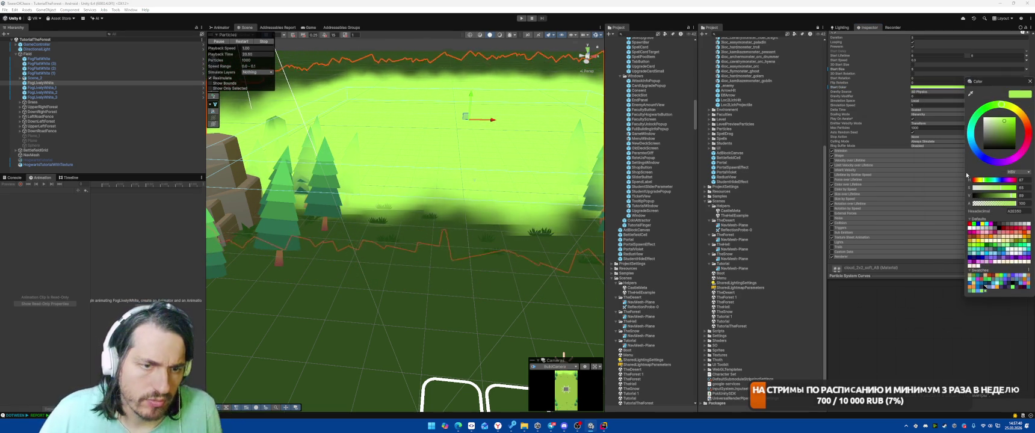
{"action": "left_click", "coordinate": [1030, 82]}
{"action": "left_click", "coordinate": [1027, 88]}
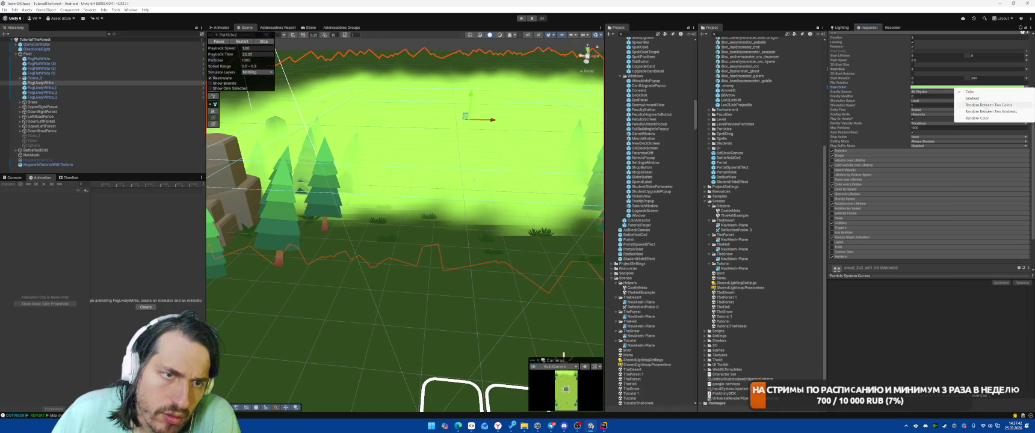
{"action": "left_click", "coordinate": [973, 99]}
{"action": "left_click", "coordinate": [972, 89]}
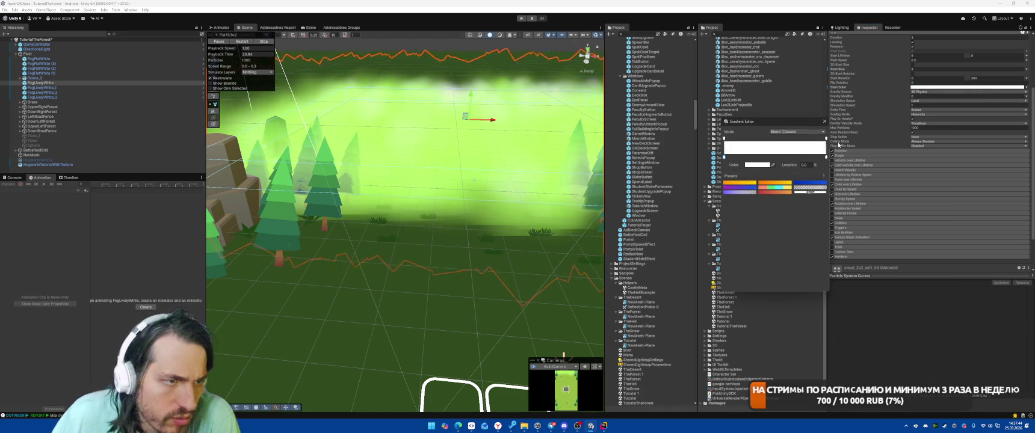
- Apply a multicolour gradient preset and set its first key to green 2EB64D
{"action": "left_click", "coordinate": [798, 192]}
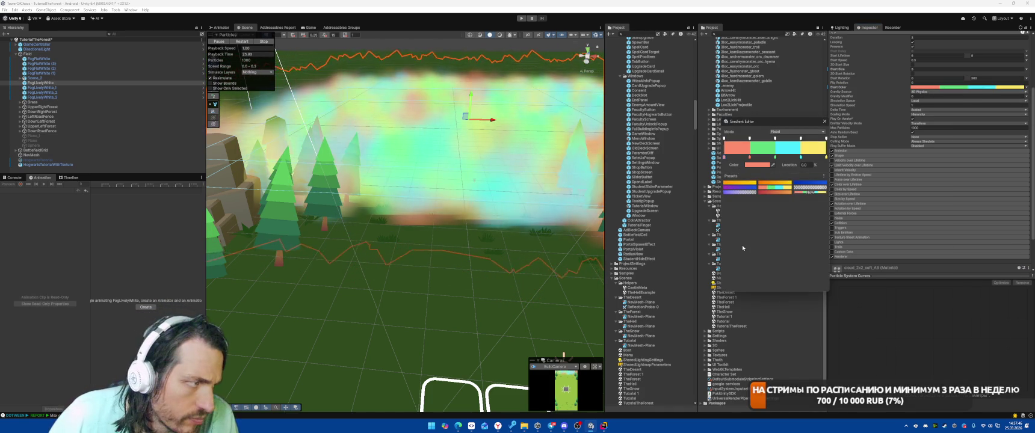
{"action": "left_click", "coordinate": [752, 166]}
{"action": "left_click", "coordinate": [789, 354]}
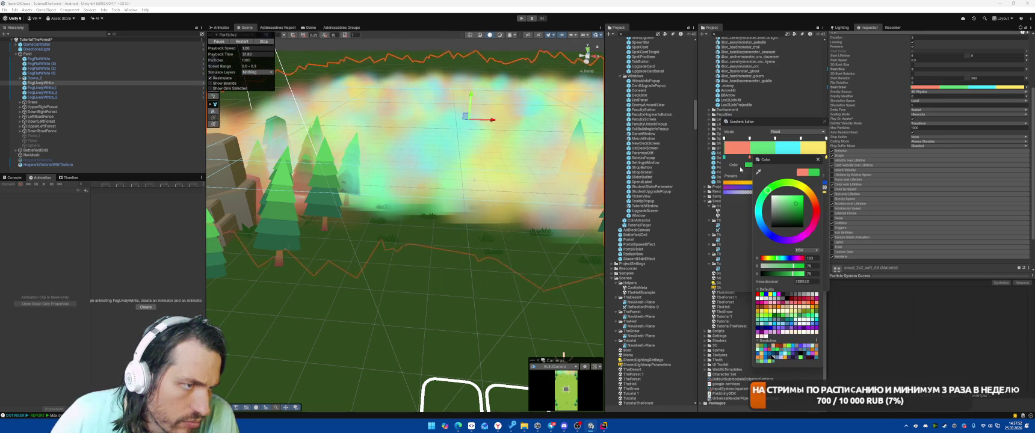
{"action": "key", "text": "Escape"}
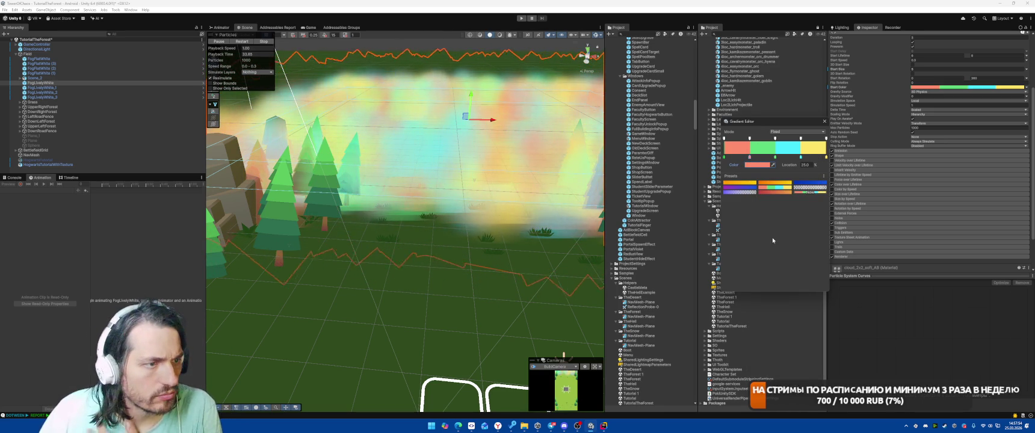
{"action": "left_click", "coordinate": [763, 164]}
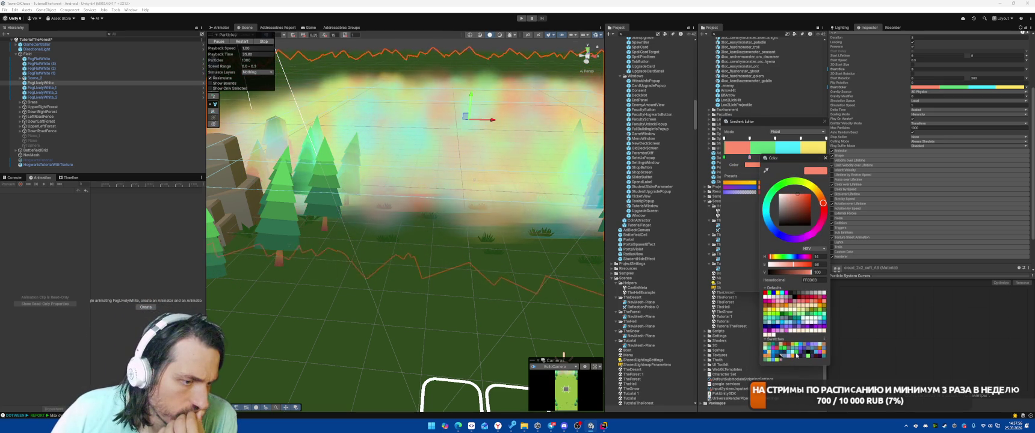
{"action": "left_click", "coordinate": [796, 355]}
{"action": "left_click", "coordinate": [825, 158]}
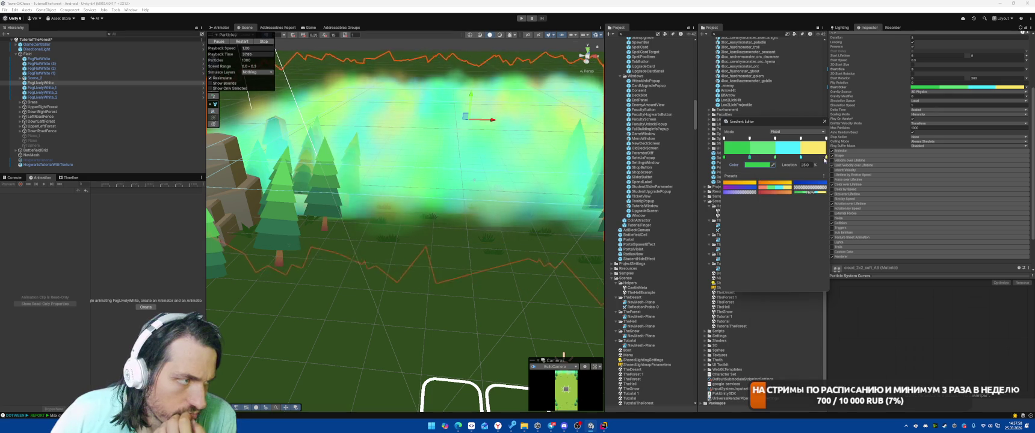
- Recolour the cyan key olive green and the end key the ground's dark green
{"action": "left_click", "coordinate": [773, 166]}
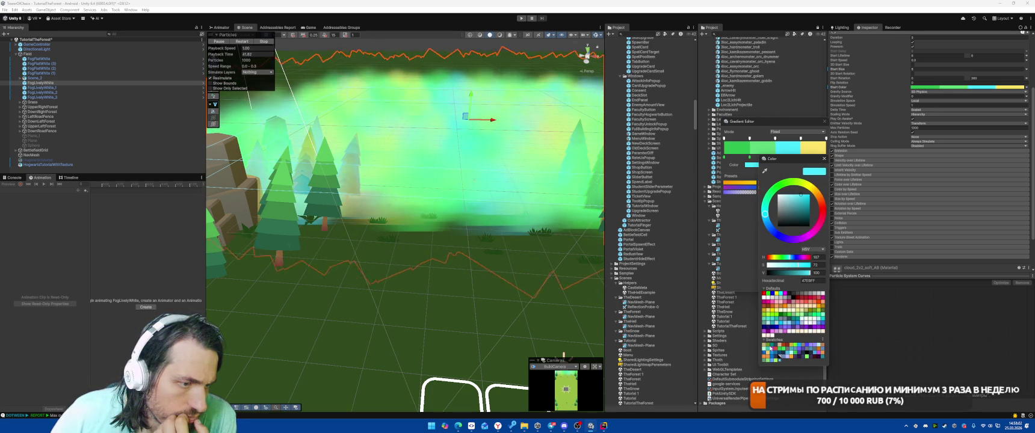
{"action": "left_click", "coordinate": [768, 348]}
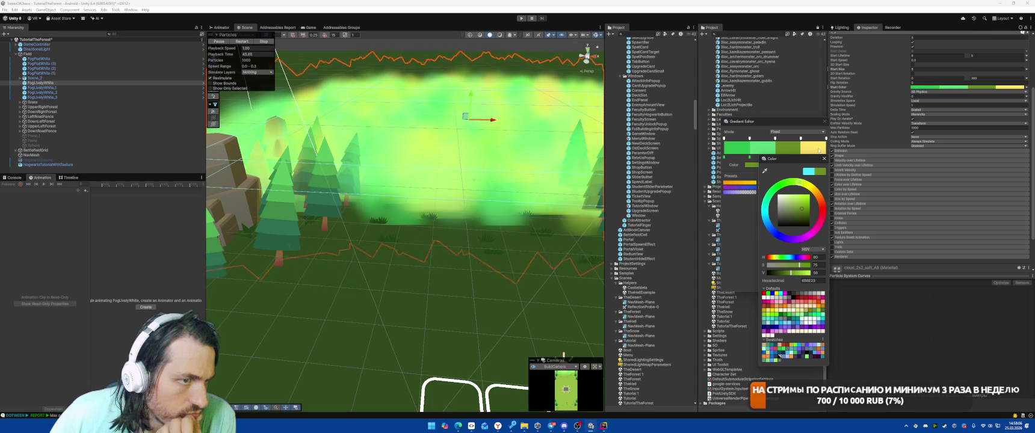
{"action": "left_click_drag", "start_coordinate": [807, 161], "coordinate": [851, 199]}
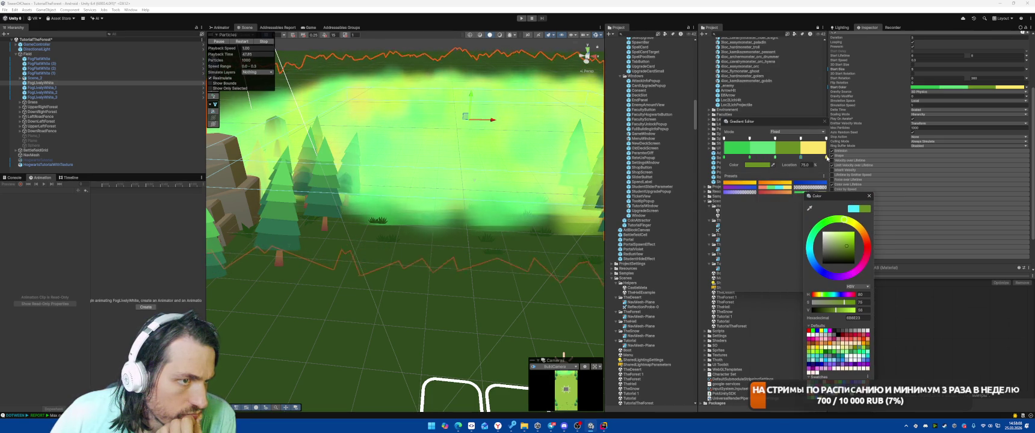
{"action": "left_click", "coordinate": [826, 156]}
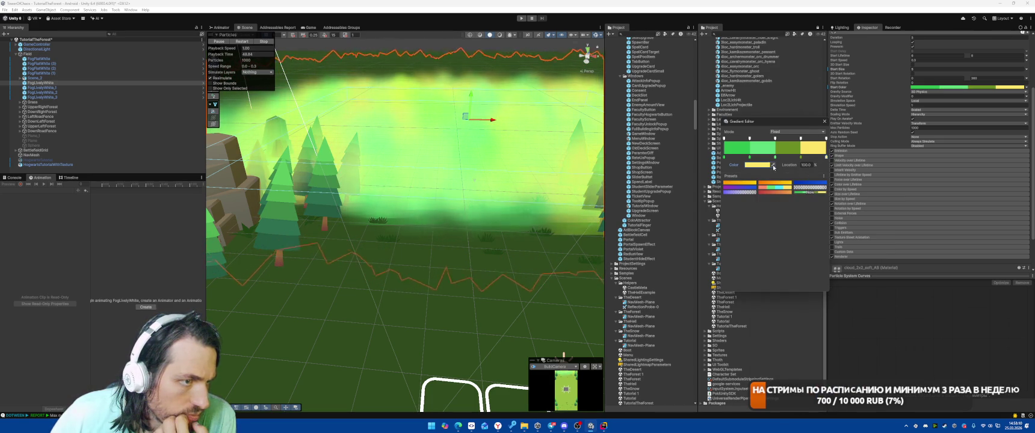
{"action": "left_click", "coordinate": [513, 262]}
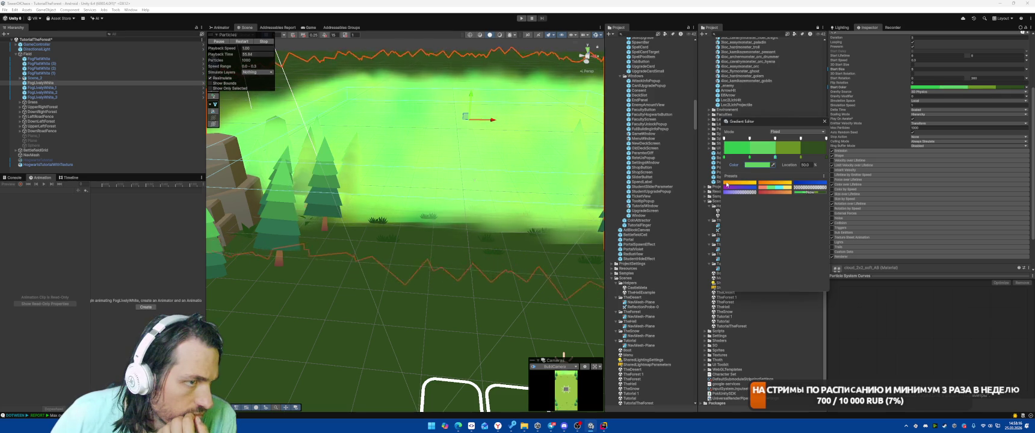
{"action": "scroll", "coordinate": [436, 283], "scroll_direction": "down", "scroll_amount": 3}
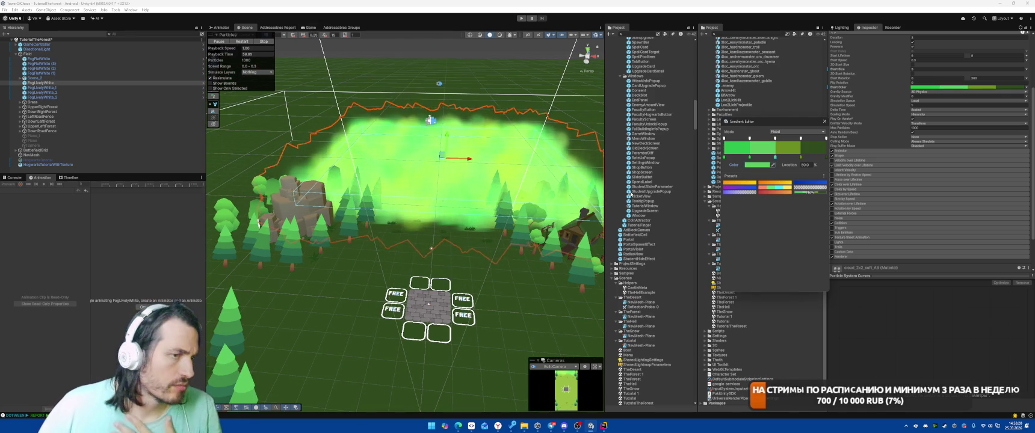
{"action": "scroll", "coordinate": [887, 180], "scroll_direction": "up", "scroll_amount": 5}
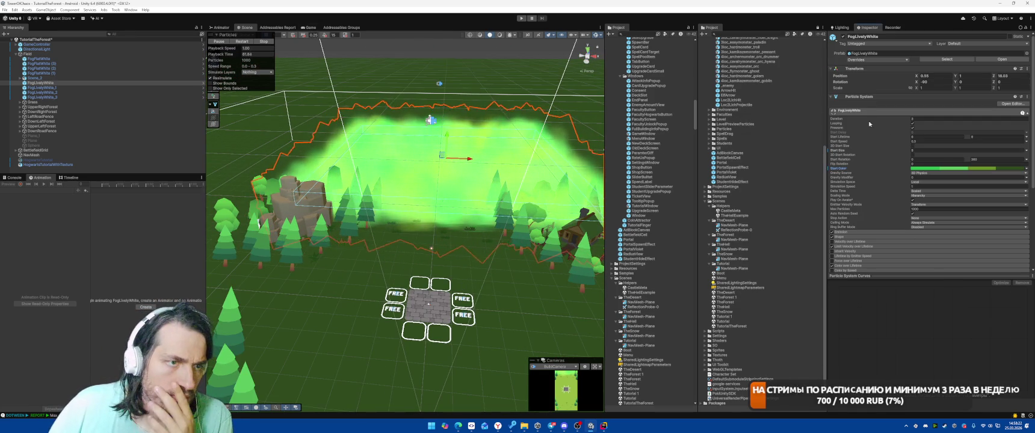
- Dismiss the particle system's options menu, search 'fogot' in Project, open the Boot scene and play
{"action": "right_click", "coordinate": [862, 101]}
{"action": "left_click", "coordinate": [928, 119]}
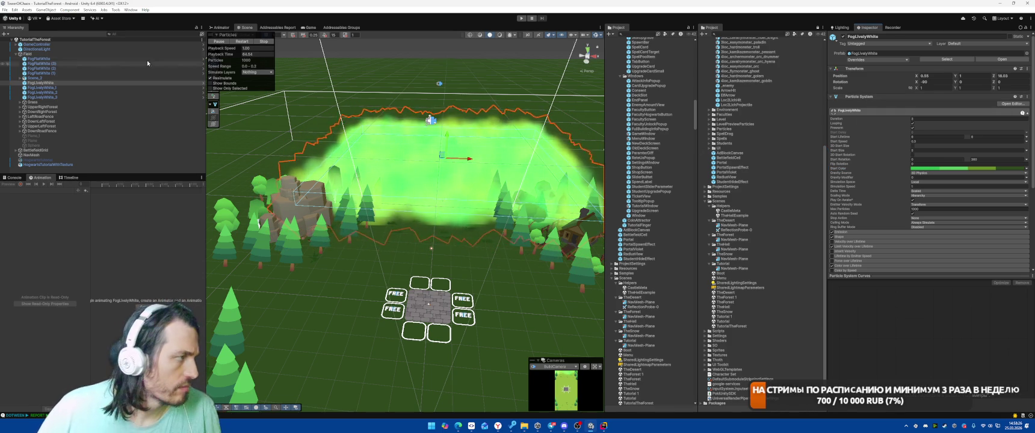
{"action": "left_click", "coordinate": [751, 34]}
{"action": "type", "text": "fog"}
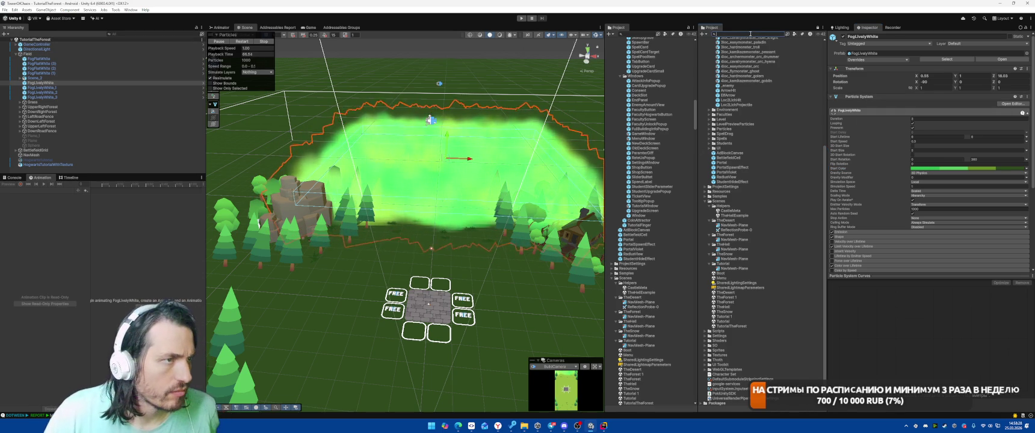
{"action": "type", "text": "ot"}
{"action": "double_click", "coordinate": [712, 46]}
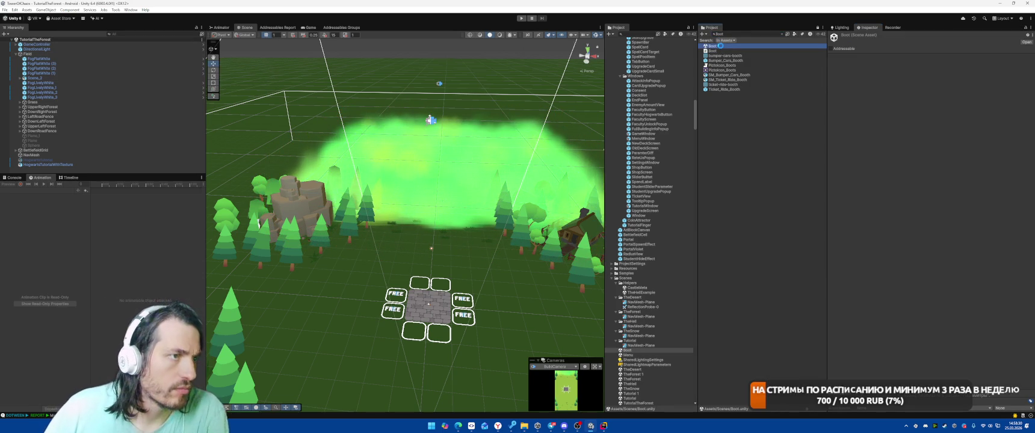
{"action": "left_click", "coordinate": [521, 19]}
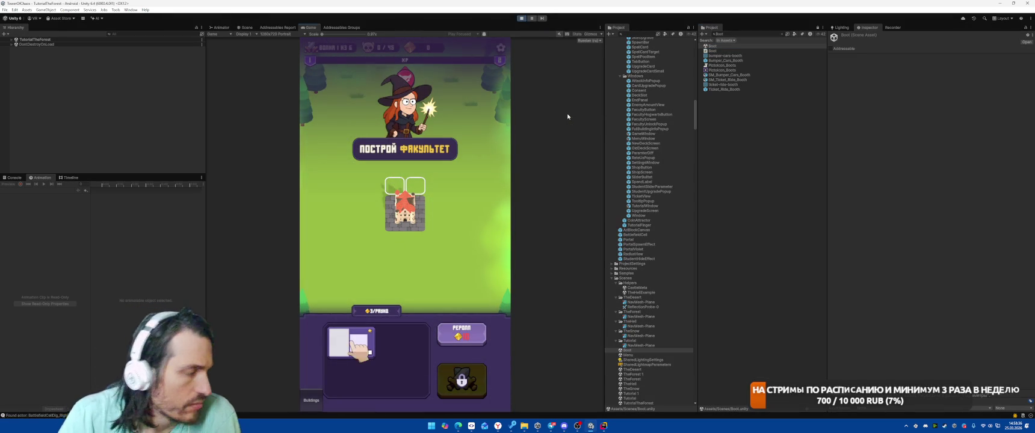
- Place the faculty on the grid, cast the Meteor spell on the spiders, then stop playing
{"action": "left_click", "coordinate": [412, 197]}
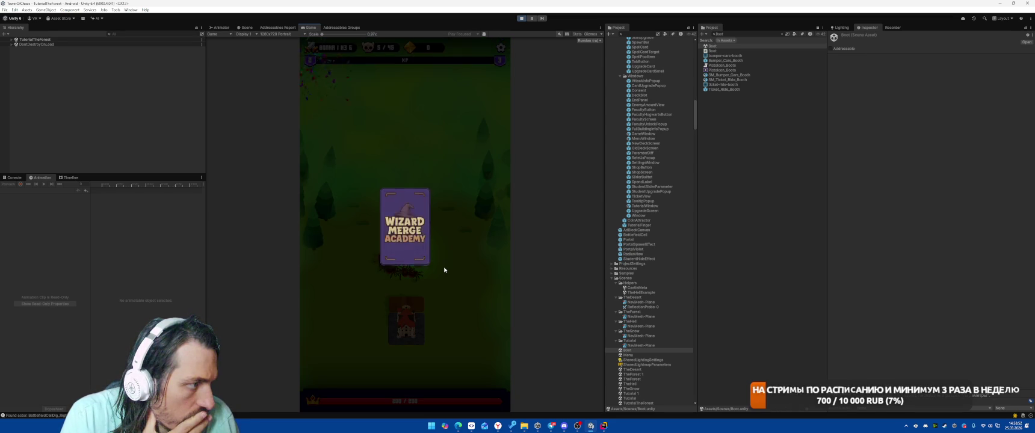
{"action": "left_click", "coordinate": [422, 225]}
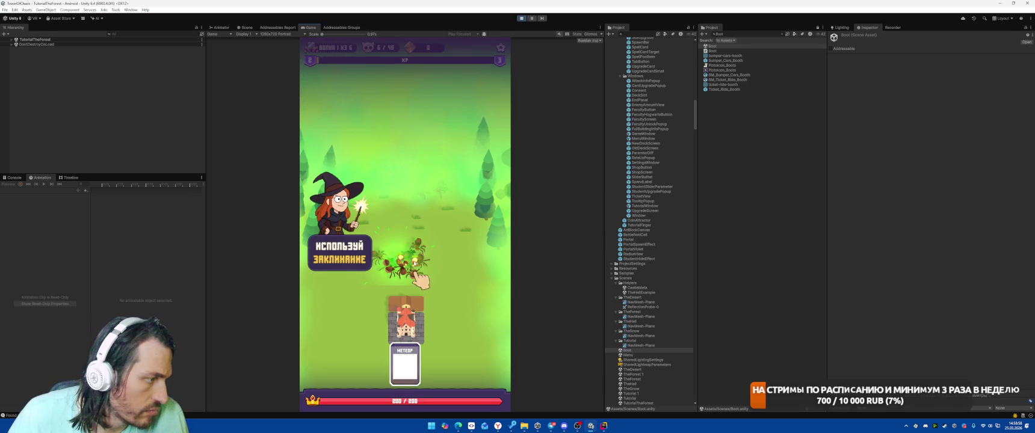
{"action": "left_click_drag", "start_coordinate": [414, 263], "coordinate": [415, 262]}
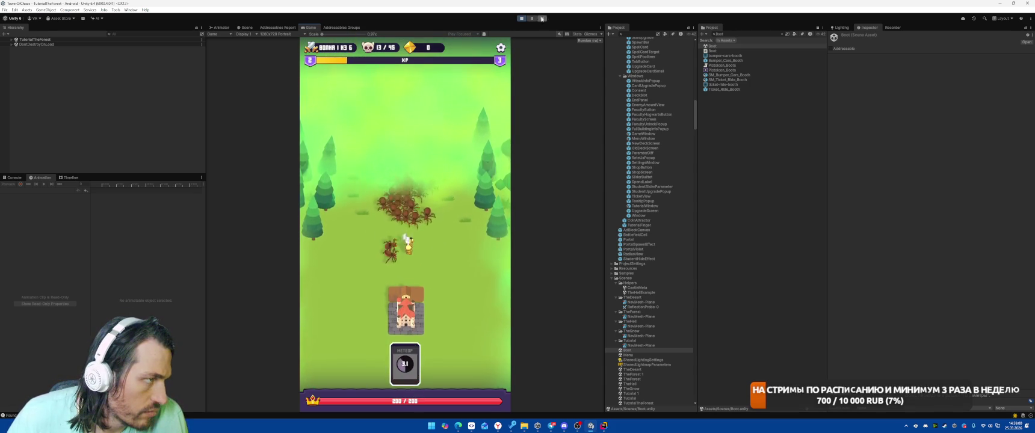
{"action": "left_click", "coordinate": [521, 18]}
{"action": "key", "text": "alt+Tab"}
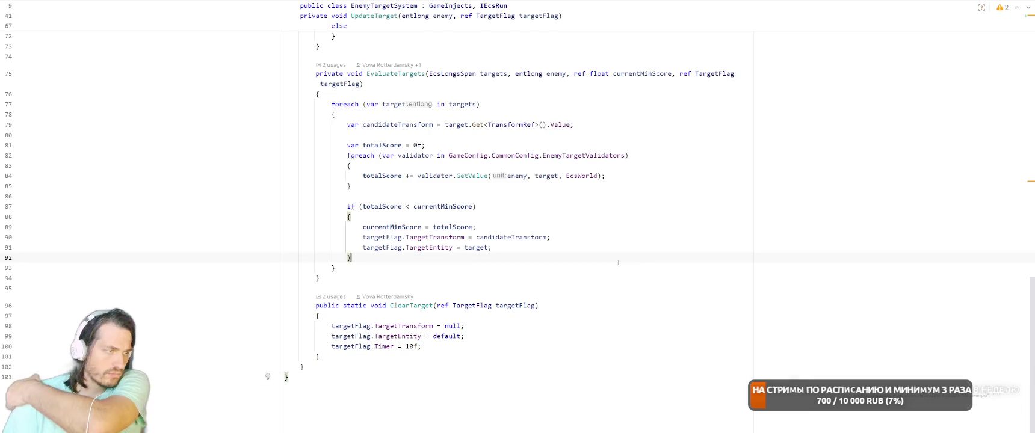
- Scroll through EnemyTargetSystem.cs in Rider, then return to the Unity editor
{"action": "scroll", "coordinate": [618, 263], "scroll_direction": "up", "scroll_amount": 3}
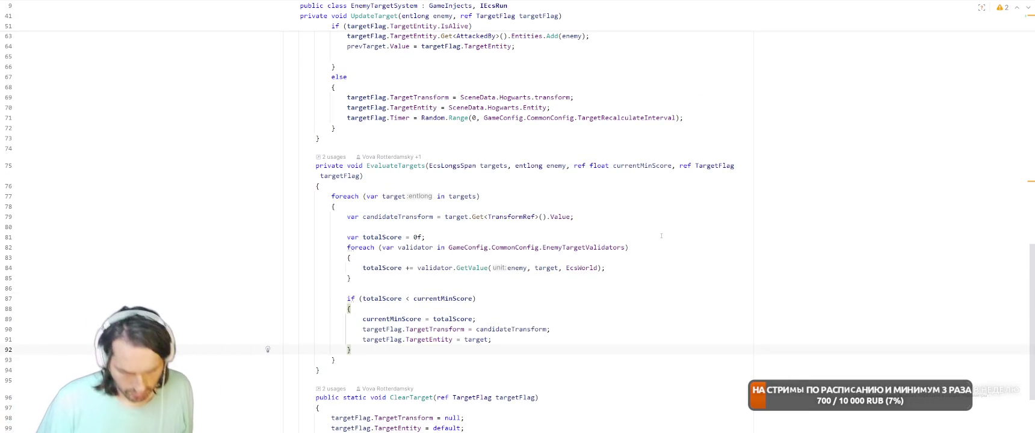
{"action": "key", "text": "alt+Tab"}
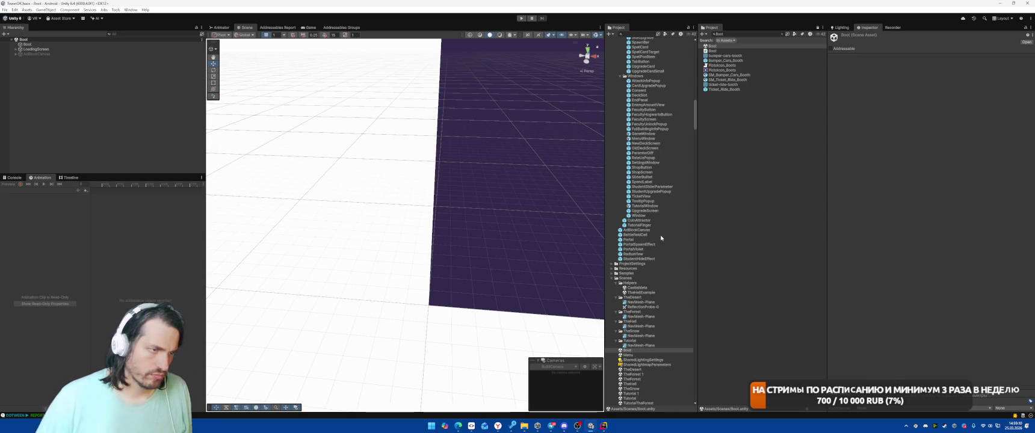
- Inspect the _Faculty prefab's Level Views list, then open the Terraborn prefab in prefab mode
{"action": "scroll", "coordinate": [661, 238], "scroll_direction": "up", "scroll_amount": 10}
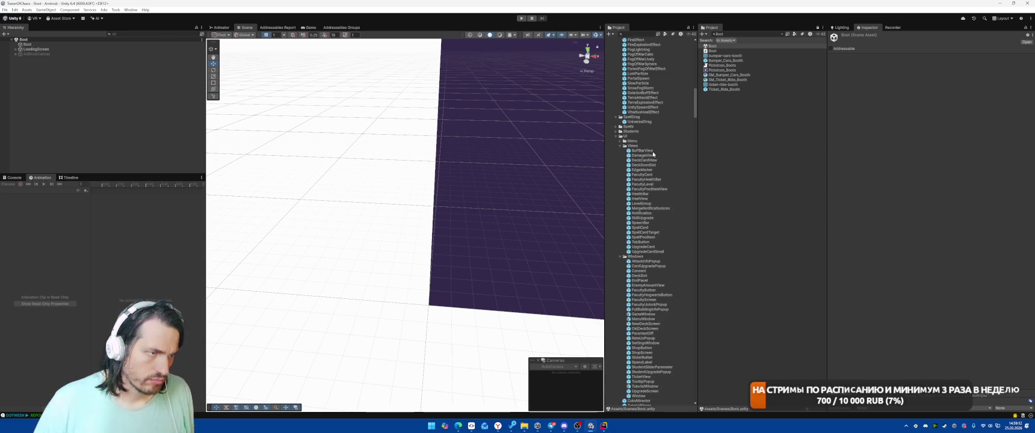
{"action": "scroll", "coordinate": [660, 193], "scroll_direction": "down", "scroll_amount": 4}
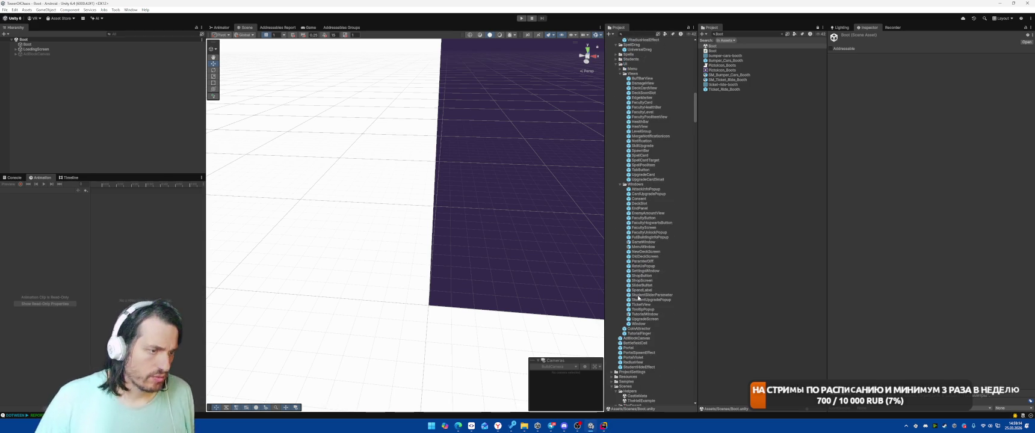
{"action": "scroll", "coordinate": [644, 292], "scroll_direction": "up", "scroll_amount": 5}
{"action": "scroll", "coordinate": [645, 179], "scroll_direction": "up", "scroll_amount": 5}
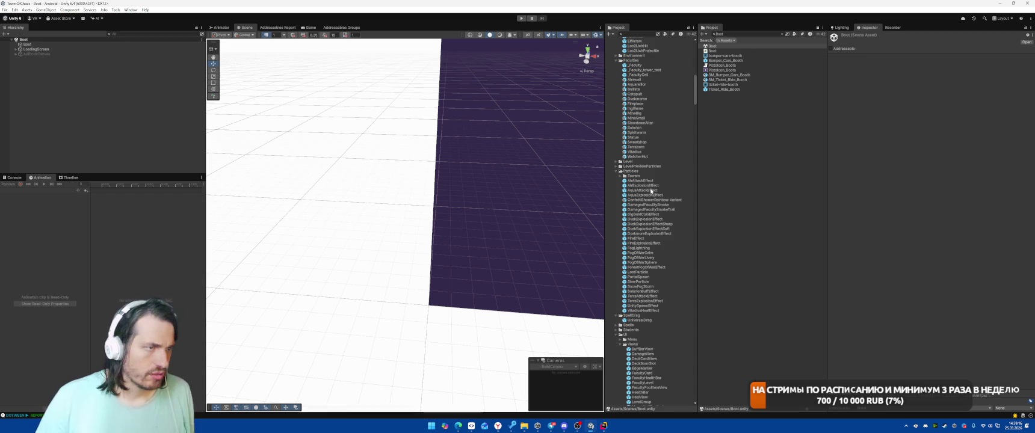
{"action": "left_click", "coordinate": [636, 65]}
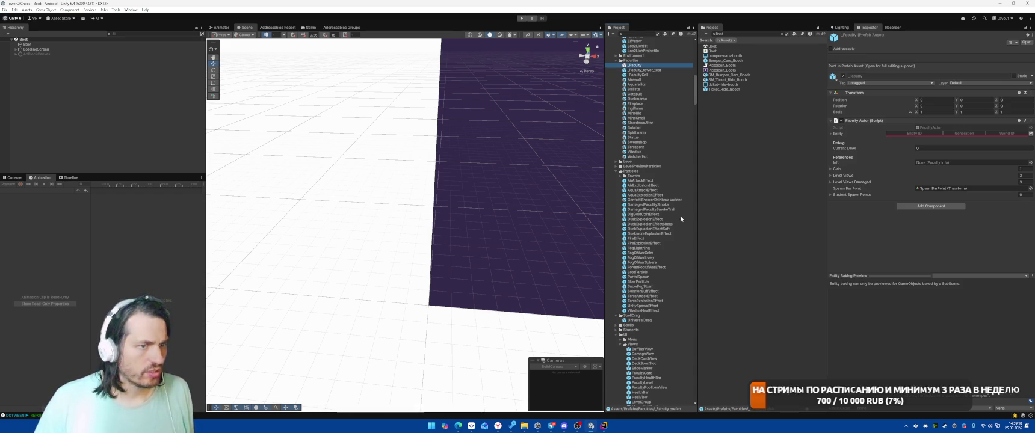
{"action": "left_click", "coordinate": [843, 175]}
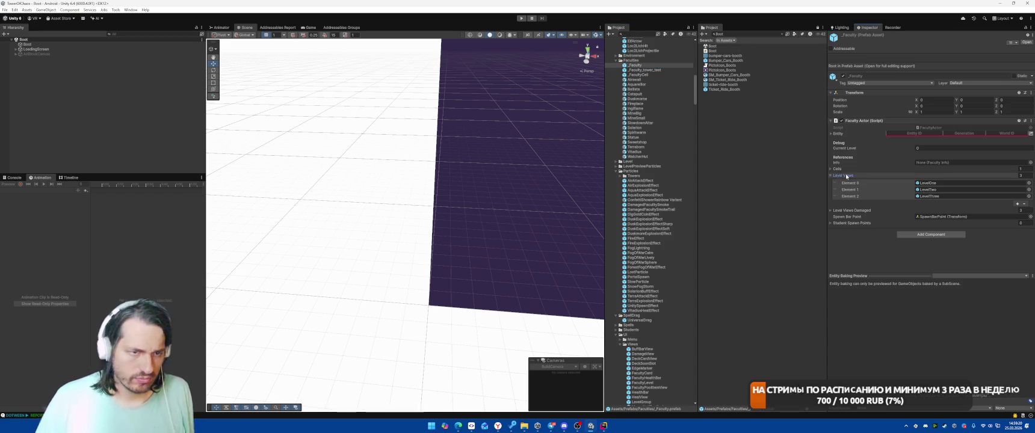
{"action": "left_click", "coordinate": [846, 176]}
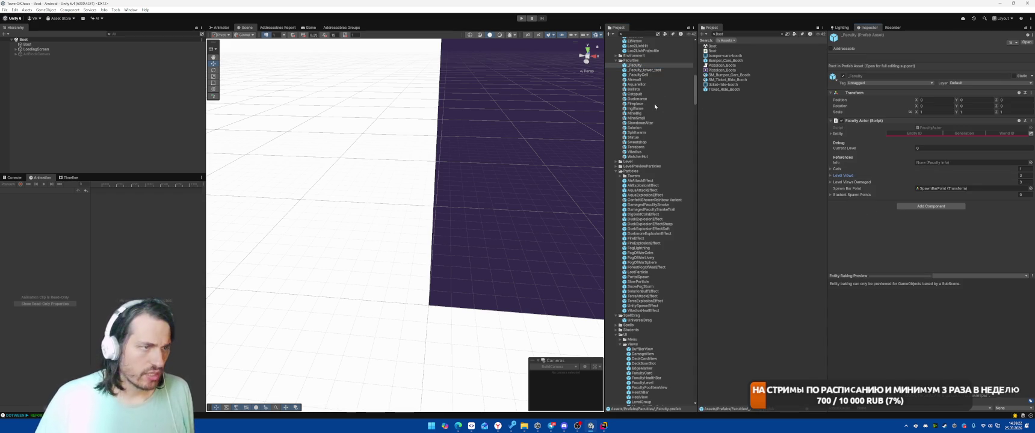
{"action": "double_click", "coordinate": [636, 148]}
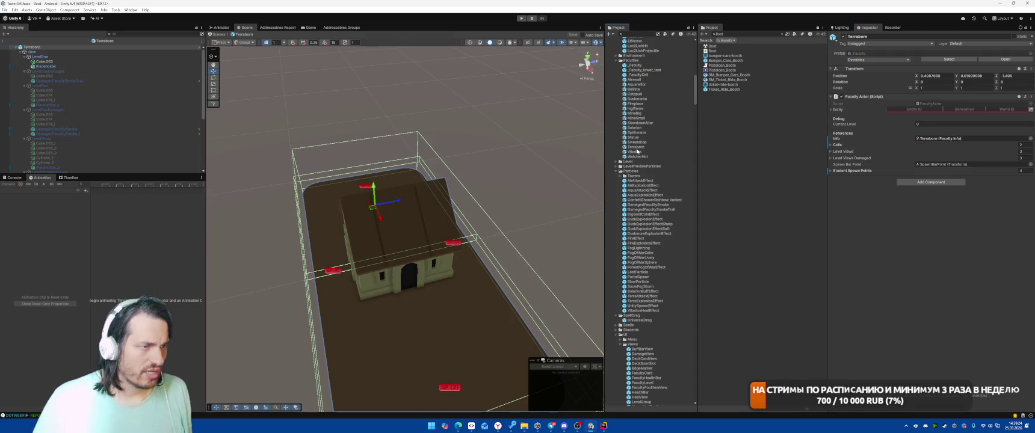
{"action": "left_click", "coordinate": [77, 66]}
{"action": "key", "text": "d"}
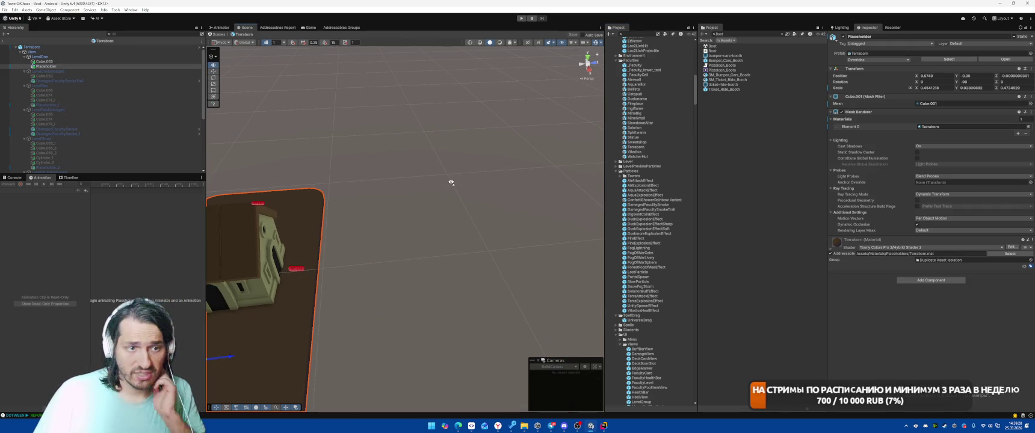
{"action": "left_click", "coordinate": [831, 250]}
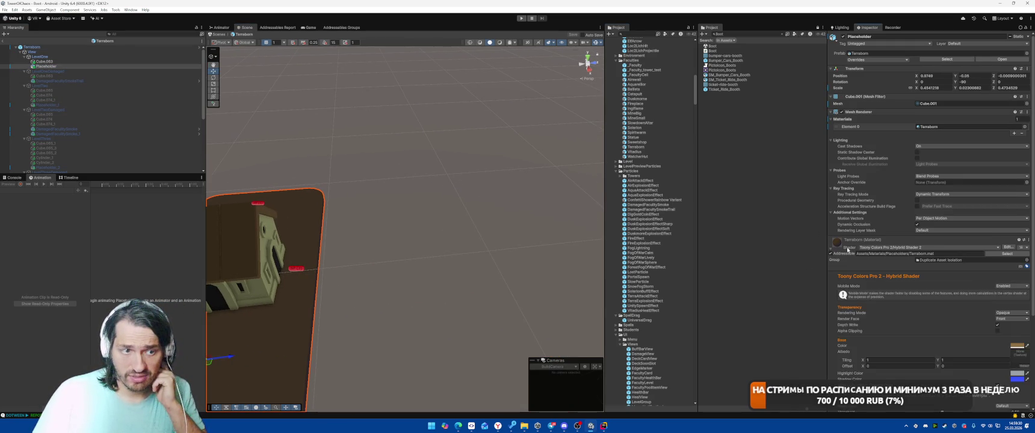
{"action": "scroll", "coordinate": [883, 269], "scroll_direction": "down", "scroll_amount": 3}
{"action": "scroll", "coordinate": [899, 295], "scroll_direction": "down", "scroll_amount": 2}
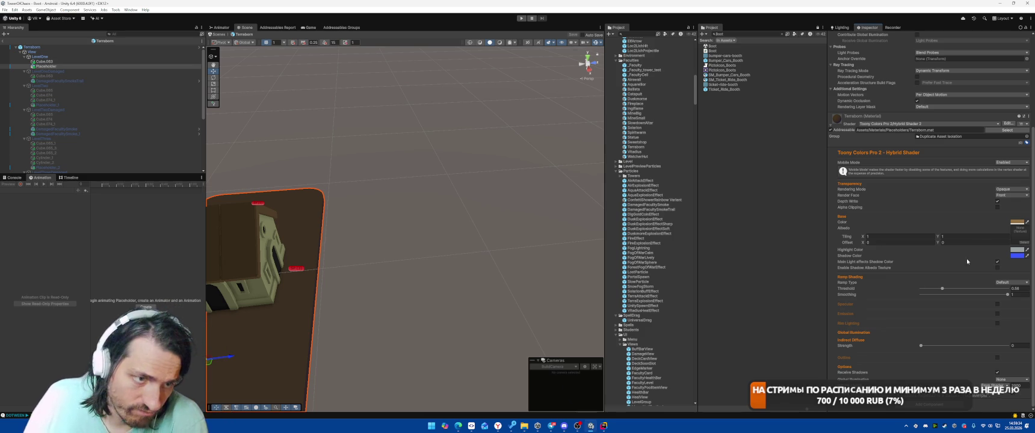
{"action": "left_click", "coordinate": [932, 190]}
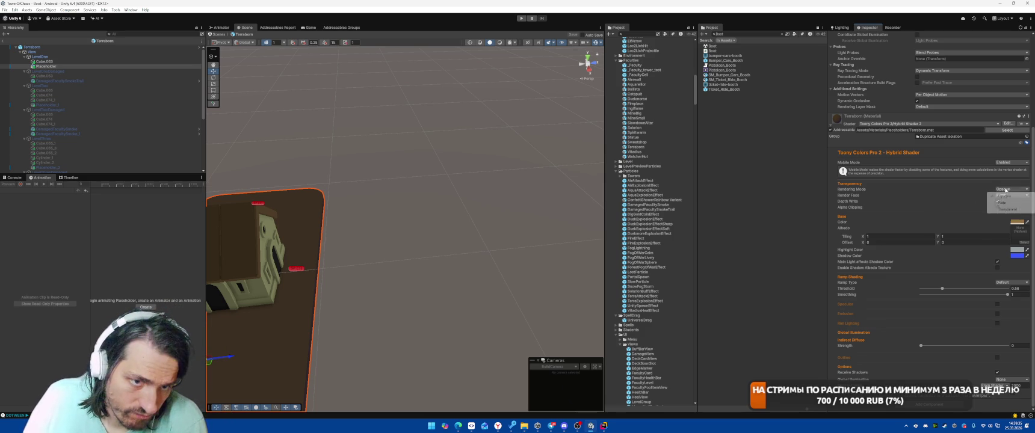
{"action": "left_click", "coordinate": [879, 188]}
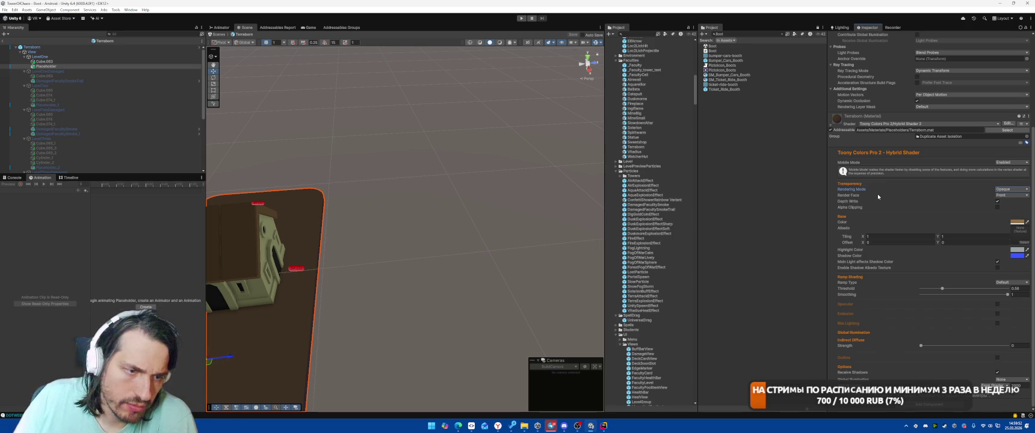
{"action": "left_click_drag", "start_coordinate": [601, 194], "coordinate": [347, 211]}
{"action": "left_click", "coordinate": [475, 232]}
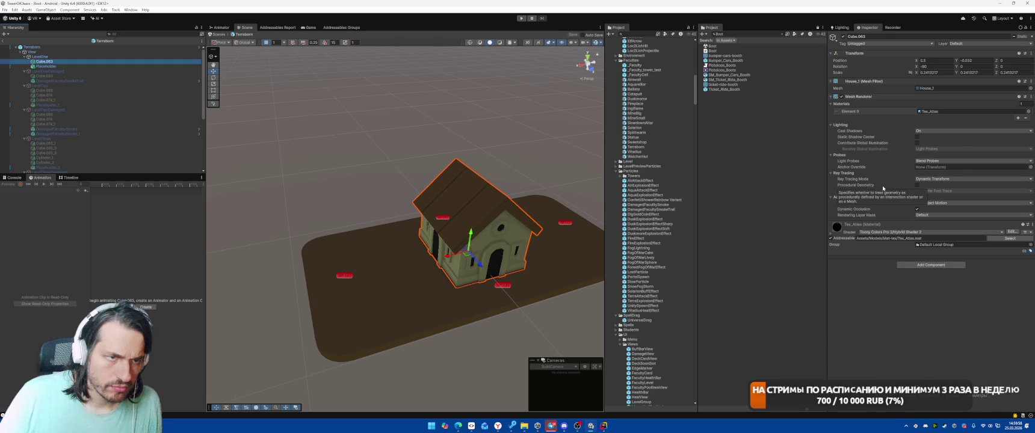
- Review the house material's shader settings, then reselect the ground plane
{"action": "left_click", "coordinate": [866, 226]}
{"action": "scroll", "coordinate": [911, 294], "scroll_direction": "down", "scroll_amount": 3}
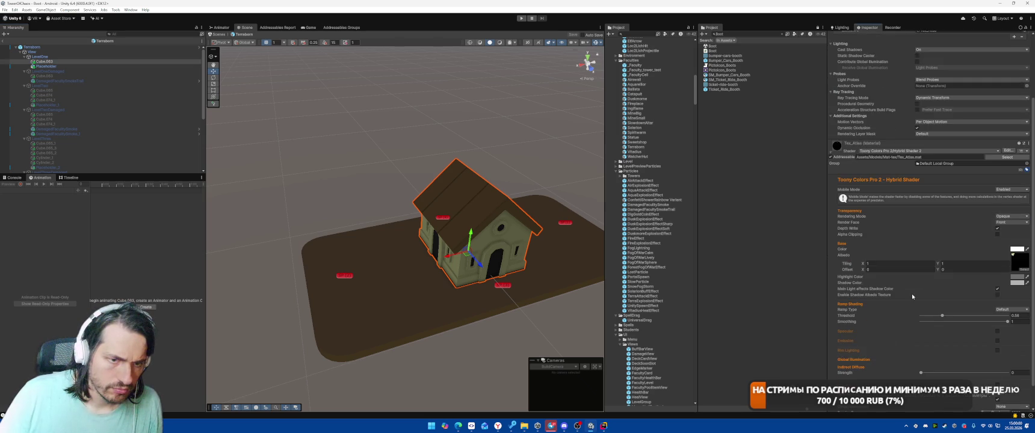
{"action": "scroll", "coordinate": [911, 294], "scroll_direction": "down", "scroll_amount": 1}
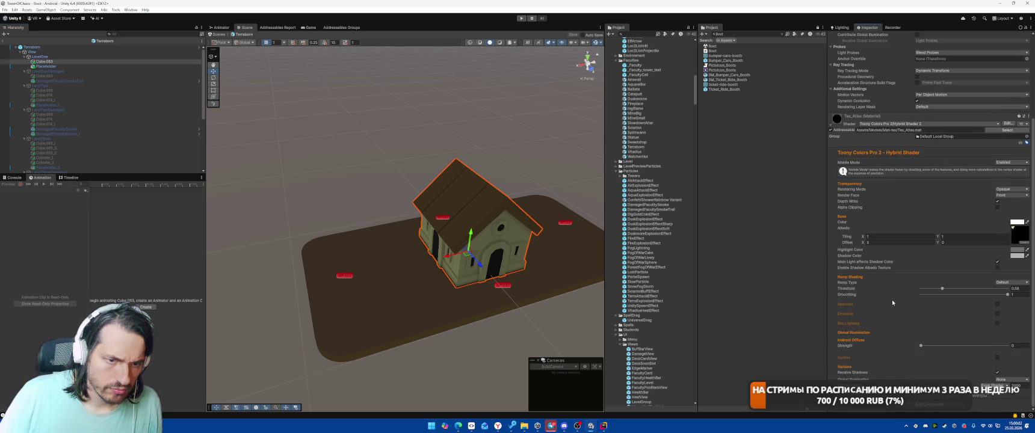
{"action": "left_click_drag", "start_coordinate": [530, 258], "coordinate": [381, 280]}
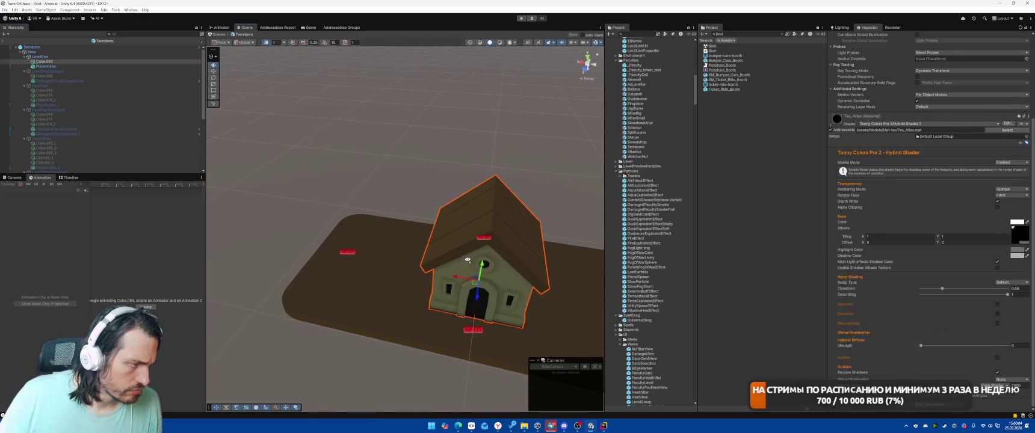
{"action": "left_click", "coordinate": [380, 280]}
{"action": "scroll", "coordinate": [945, 295], "scroll_direction": "down", "scroll_amount": 1}
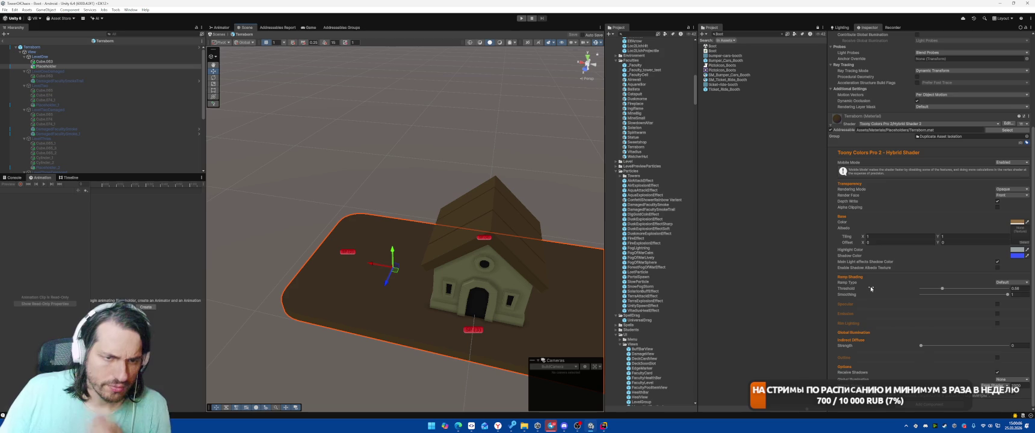
- Set the ground's Indirect Diffuse Strength to 1, darken its Shadow Color to blue, and play-test
{"action": "left_click", "coordinate": [1018, 345]}
{"action": "type", "text": "1"}
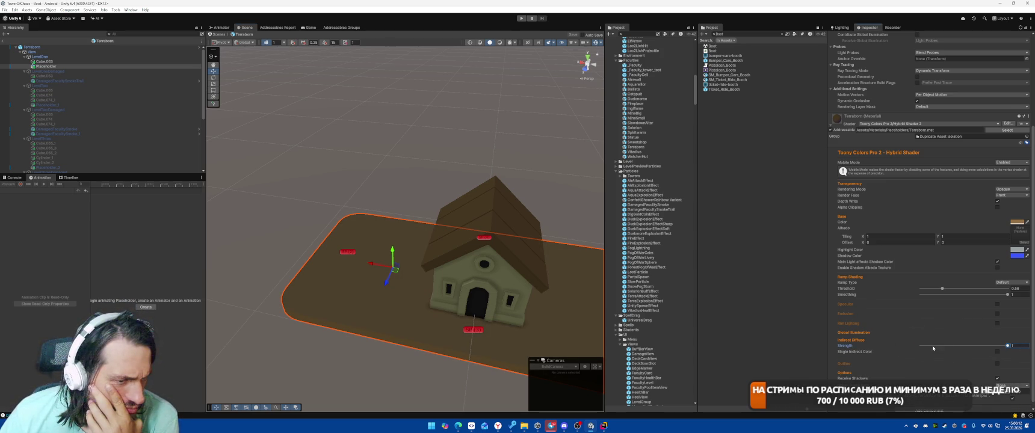
{"action": "left_click", "coordinate": [997, 352]}
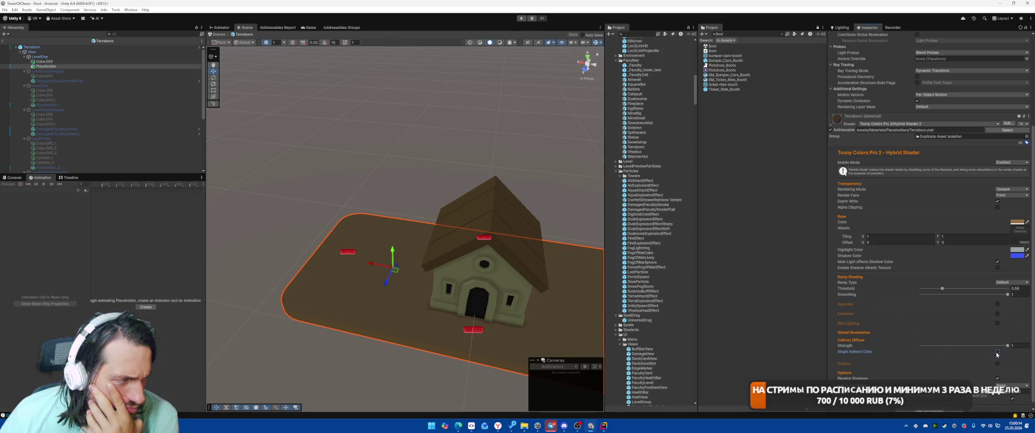
{"action": "left_click", "coordinate": [997, 352]}
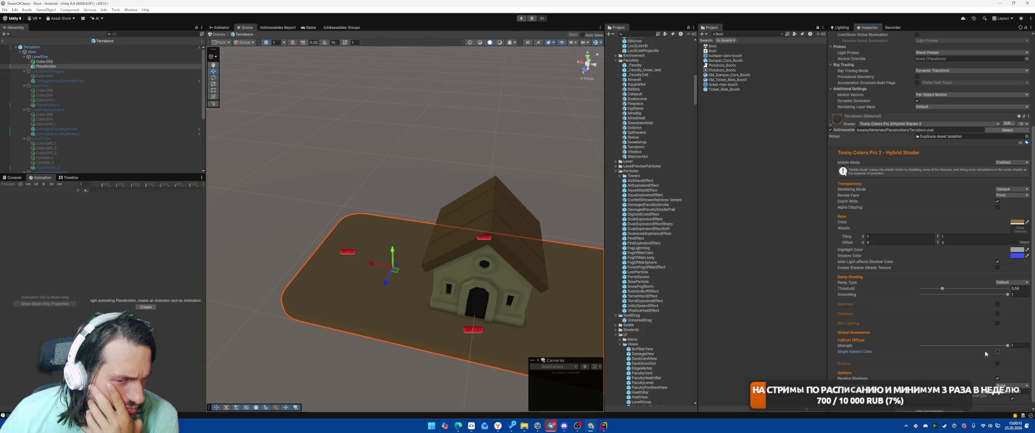
{"action": "left_click", "coordinate": [1017, 256]}
{"action": "left_click_drag", "start_coordinate": [1003, 266], "coordinate": [1007, 253]}
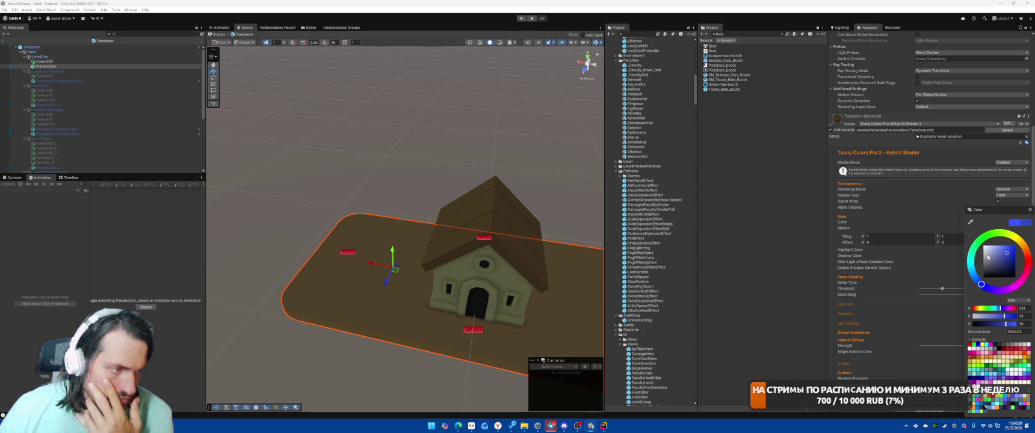
{"action": "left_click", "coordinate": [522, 18]}
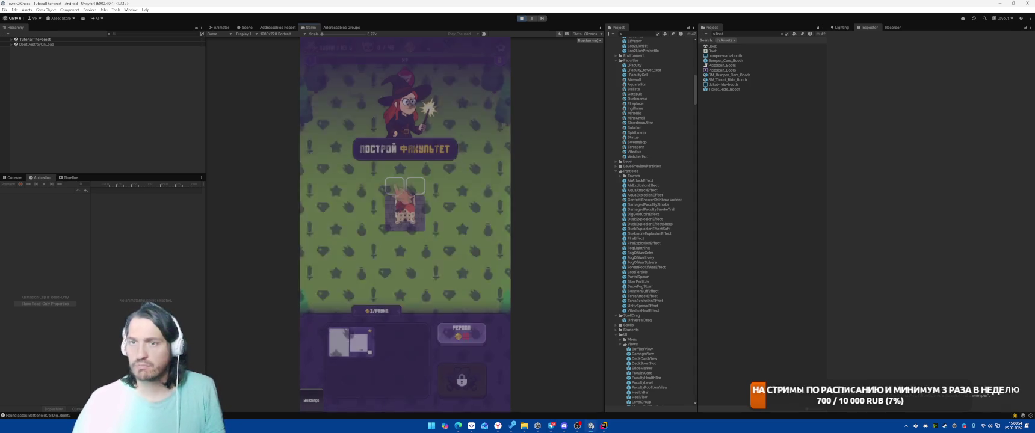
- Play a card onto the faculty tower, then select the tile under the castle and expand its material
{"action": "left_click_drag", "start_coordinate": [338, 332], "coordinate": [404, 196]}
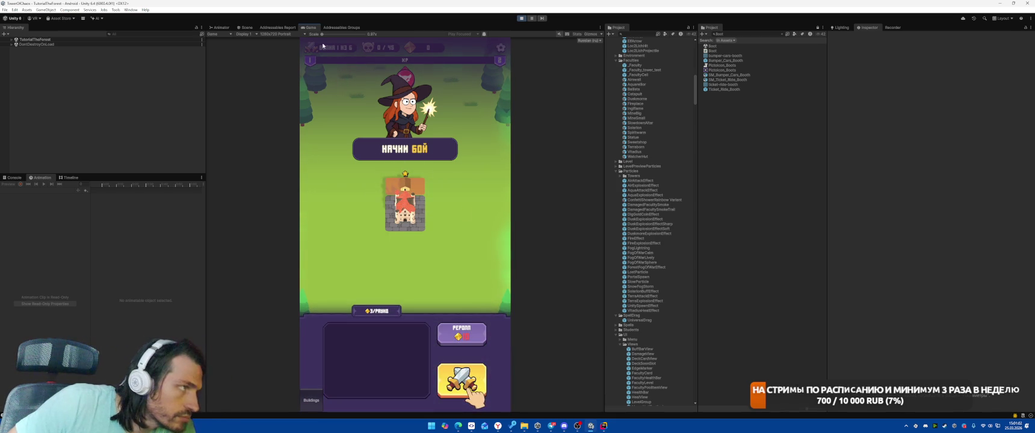
{"action": "left_click", "coordinate": [246, 27]}
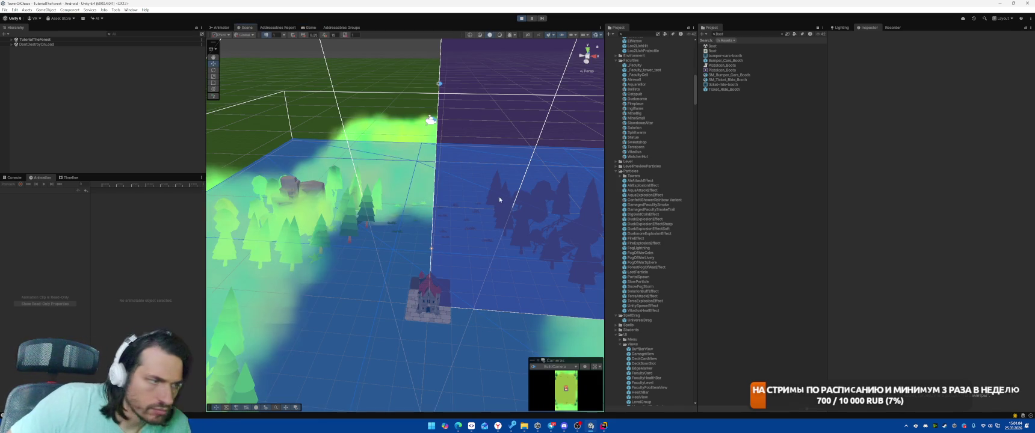
{"action": "left_click", "coordinate": [406, 317]}
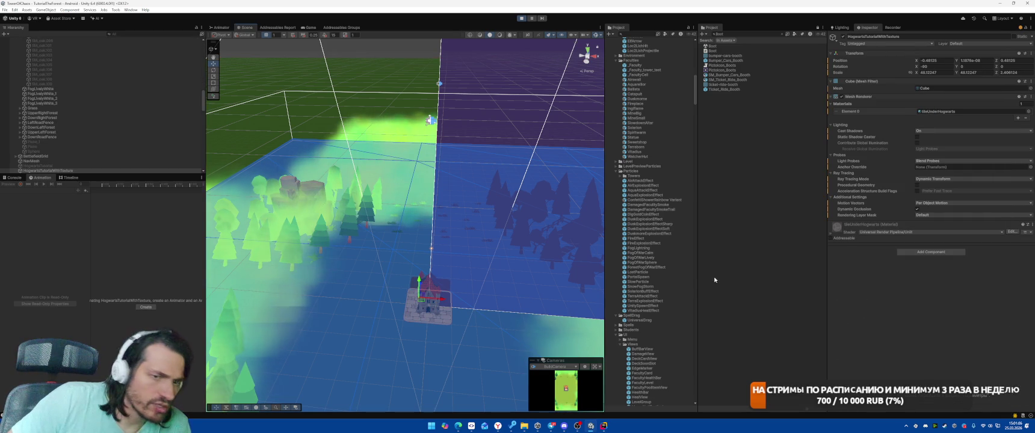
{"action": "scroll", "coordinate": [85, 141], "scroll_direction": "down", "scroll_amount": 3}
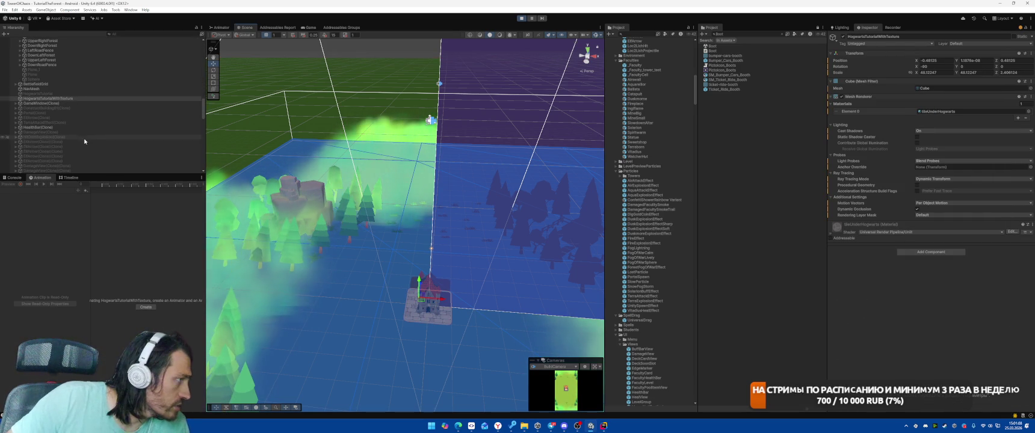
{"action": "scroll", "coordinate": [85, 141], "scroll_direction": "down", "scroll_amount": 1}
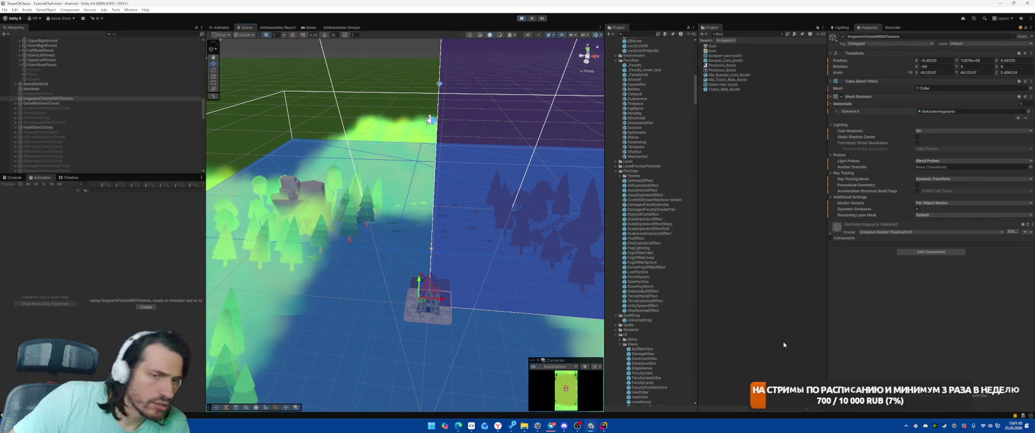
{"action": "left_click", "coordinate": [854, 226]}
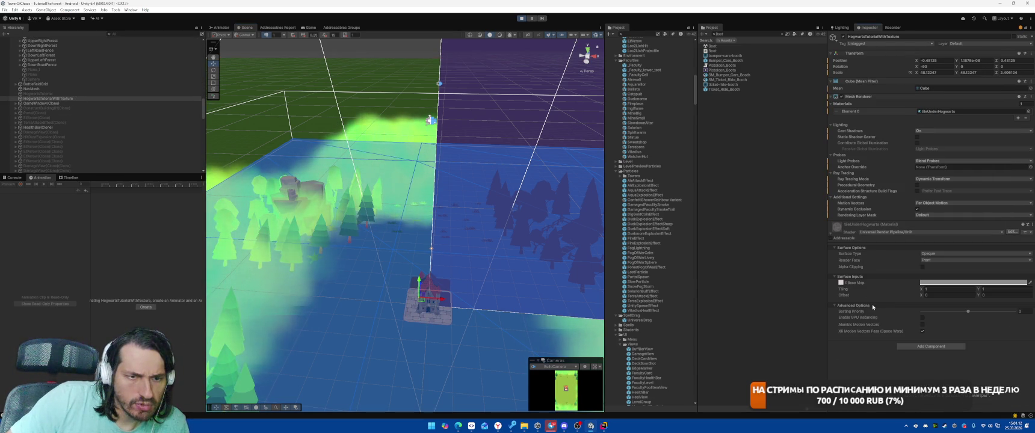
- Remove the tile's Base Map texture and tint it dark brown sampled from the Game view
{"action": "left_click", "coordinate": [303, 28]}
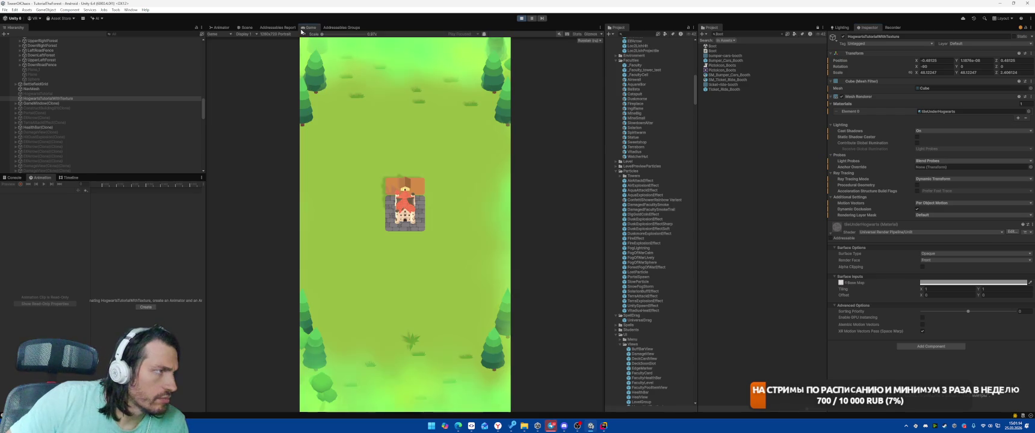
{"action": "left_click", "coordinate": [915, 283]}
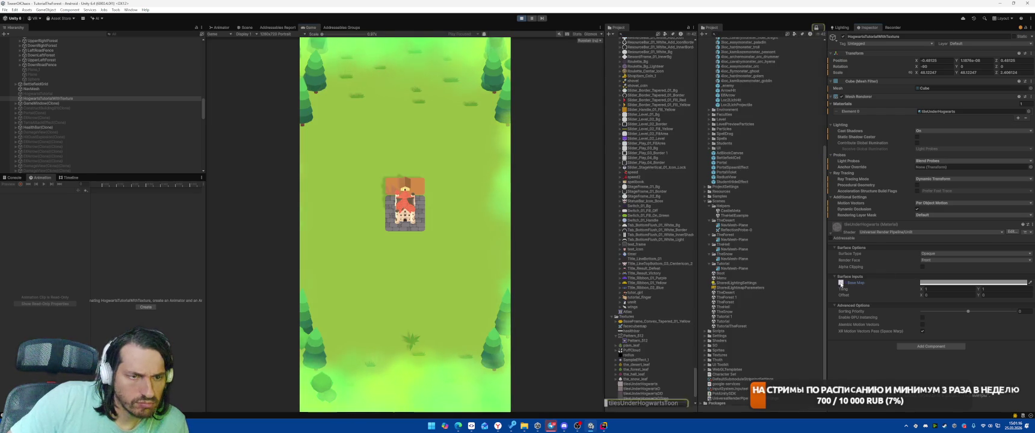
{"action": "key", "text": "Delete"}
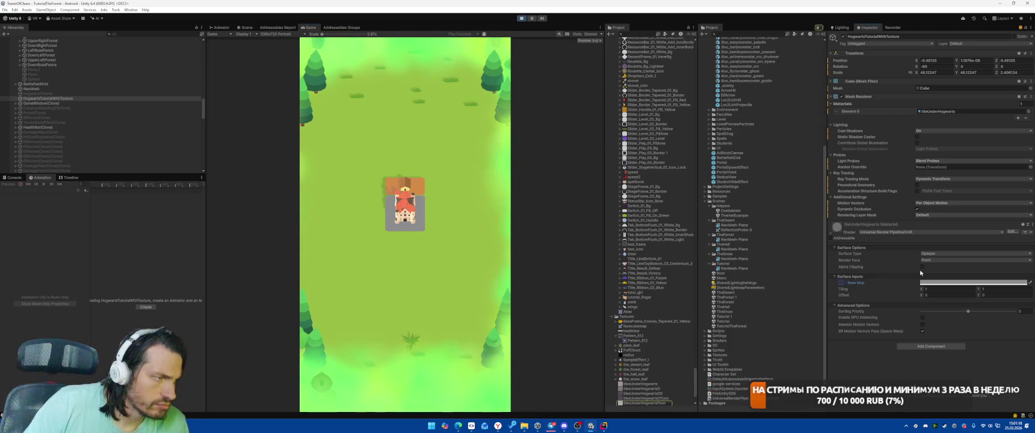
{"action": "left_click", "coordinate": [1029, 282]}
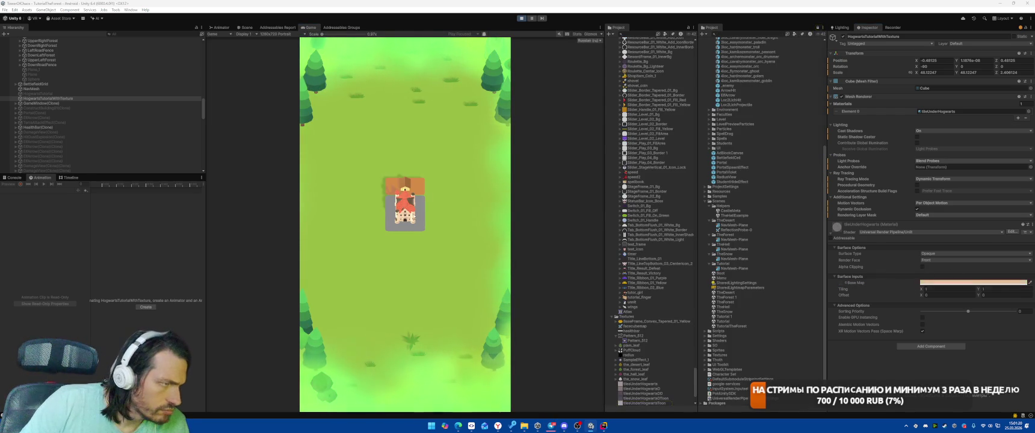
{"action": "left_click", "coordinate": [414, 223]}
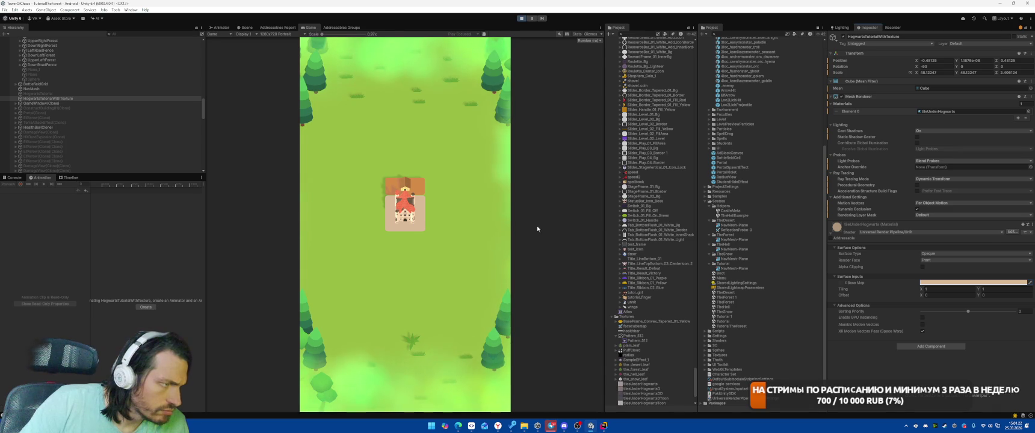
{"action": "left_click", "coordinate": [1029, 282]}
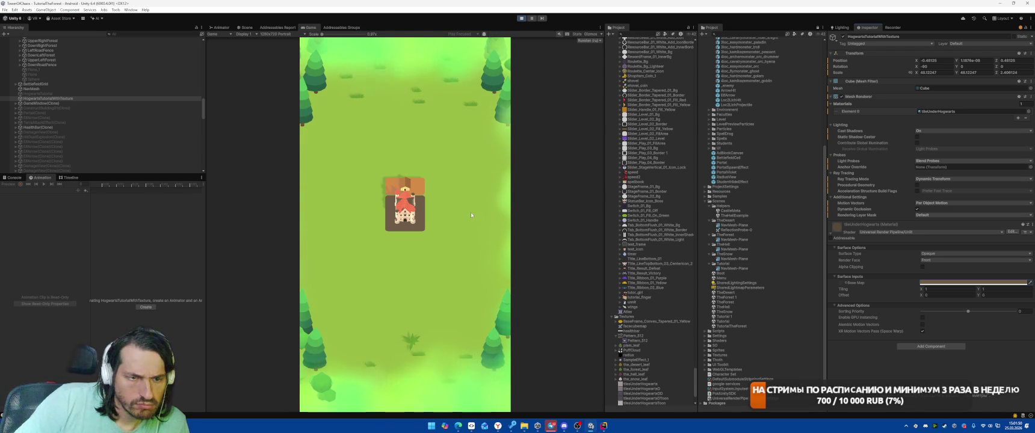
- Turn off the XR Motion Vectors Pass, toggle GPU Instancing, then restart the play-test
{"action": "left_click", "coordinate": [922, 331]}
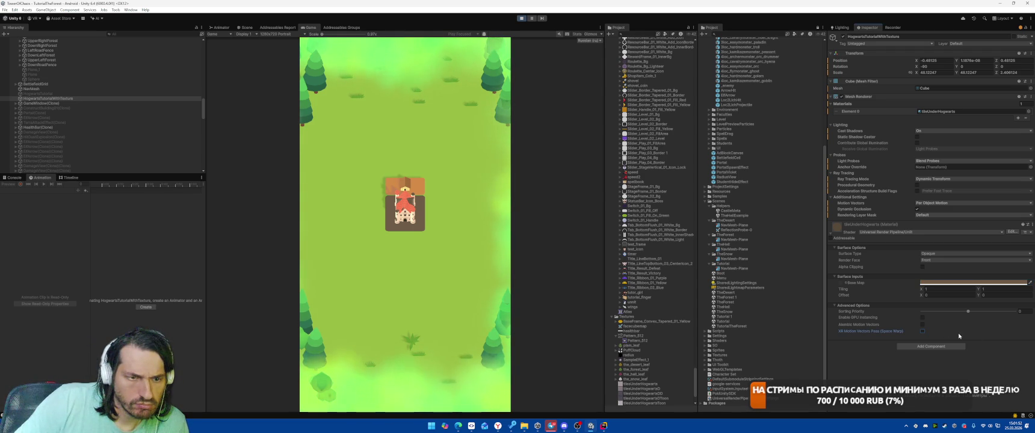
{"action": "left_click", "coordinate": [922, 318]}
{"action": "left_click", "coordinate": [922, 317]}
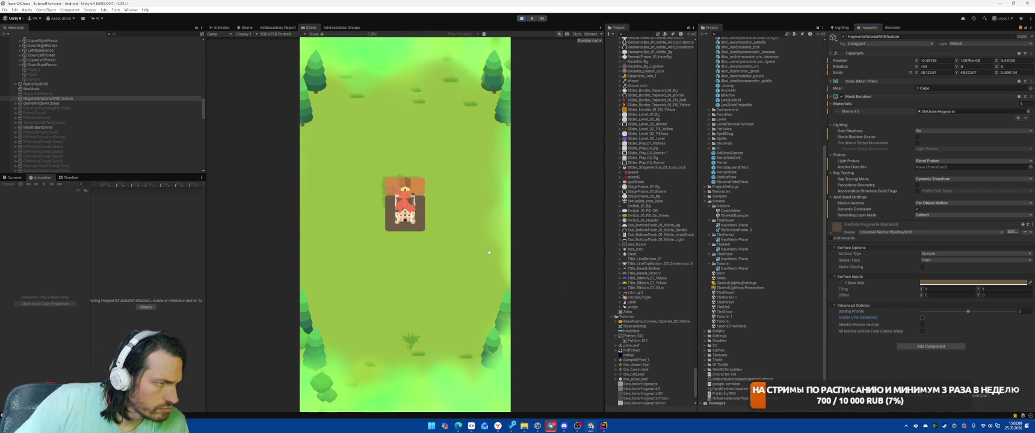
{"action": "left_click", "coordinate": [401, 183]}
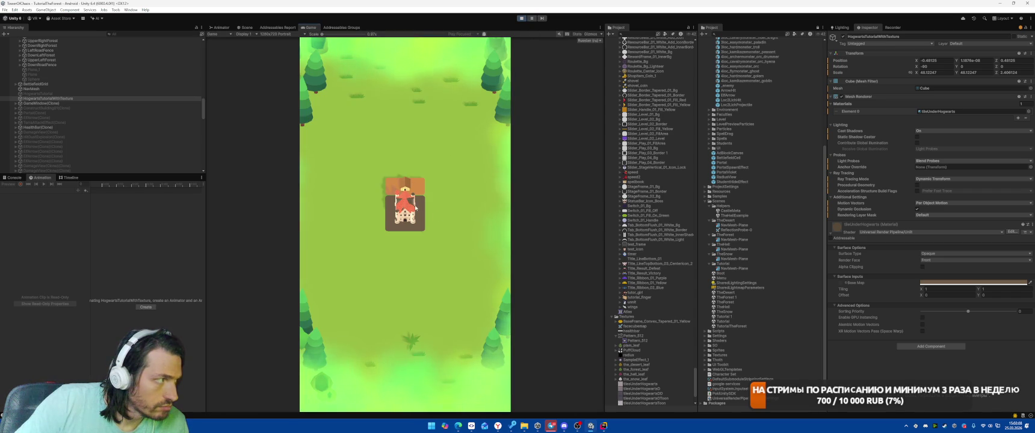
{"action": "left_click", "coordinate": [521, 18]}
{"action": "left_click", "coordinate": [521, 18]}
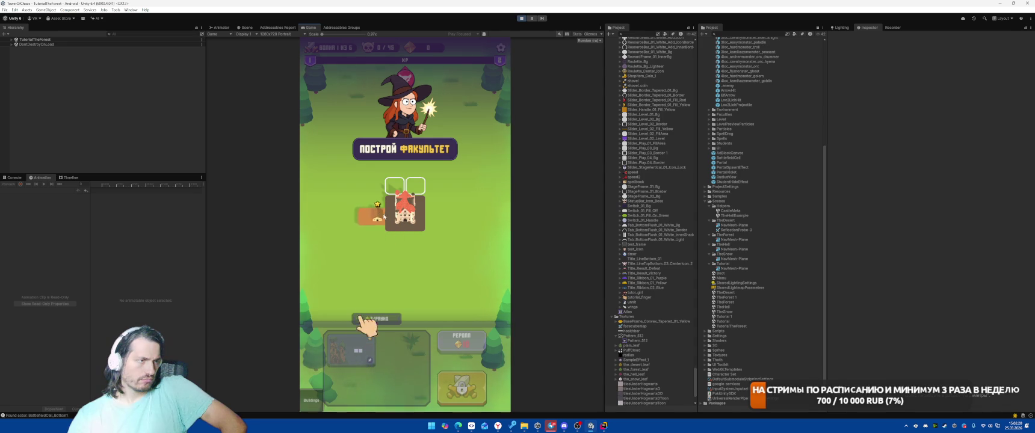
- Drag the building card toward the board, then select the placed Terraborn(Clone) in Scene view
{"action": "mouse_move", "coordinate": [424, 225]}
{"action": "left_mouse_down"}
{"action": "mouse_move", "coordinate": [352, 210]}
{"action": "mouse_move", "coordinate": [385, 222]}
{"action": "mouse_move", "coordinate": [369, 260]}
{"action": "mouse_move", "coordinate": [364, 241]}
{"action": "mouse_move", "coordinate": [392, 217]}
{"action": "left_mouse_up"}
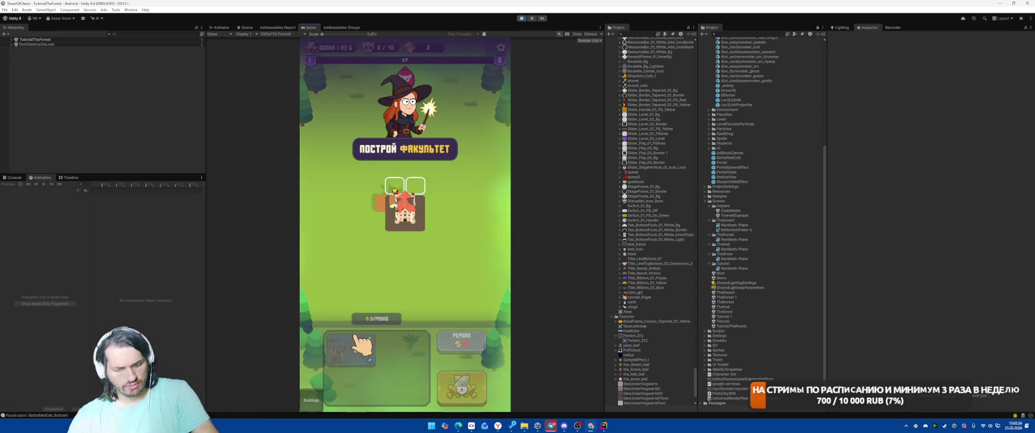
{"action": "key", "text": "ctrl+1"}
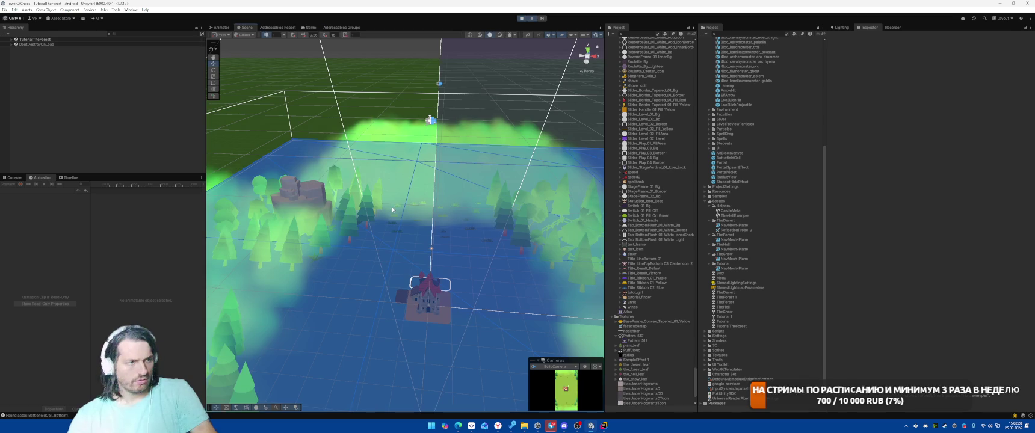
{"action": "left_click", "coordinate": [314, 27]}
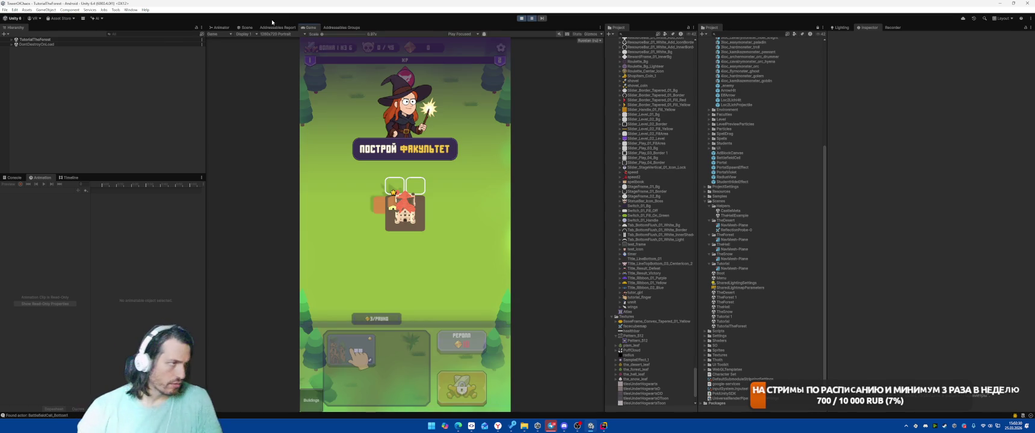
{"action": "key", "text": "ctrl+1"}
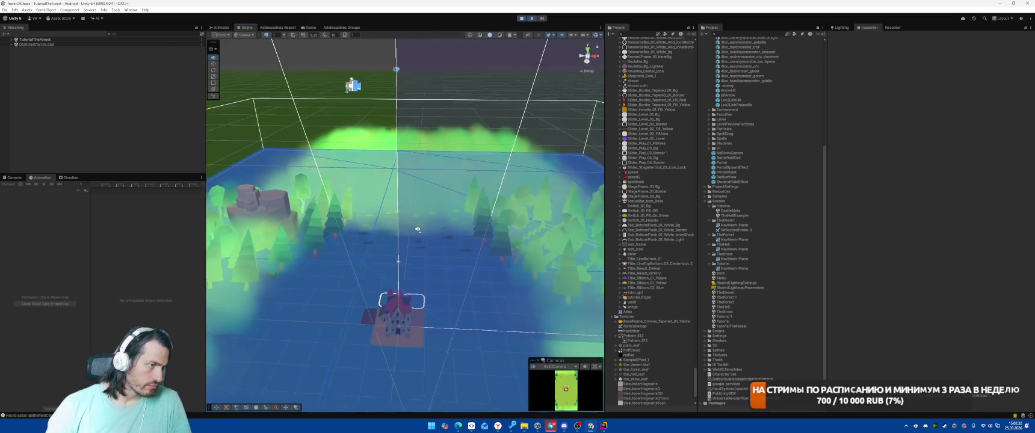
{"action": "scroll", "coordinate": [418, 229], "scroll_direction": "up", "scroll_amount": 10}
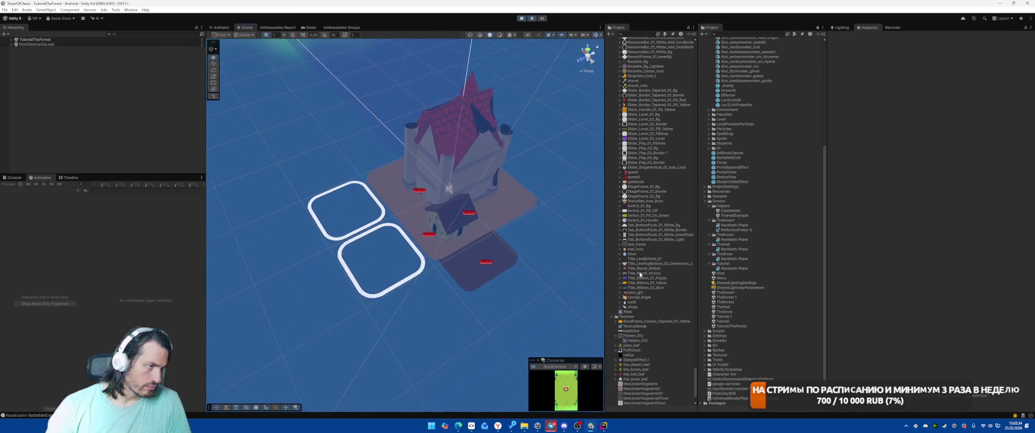
{"action": "left_click", "coordinate": [485, 272]}
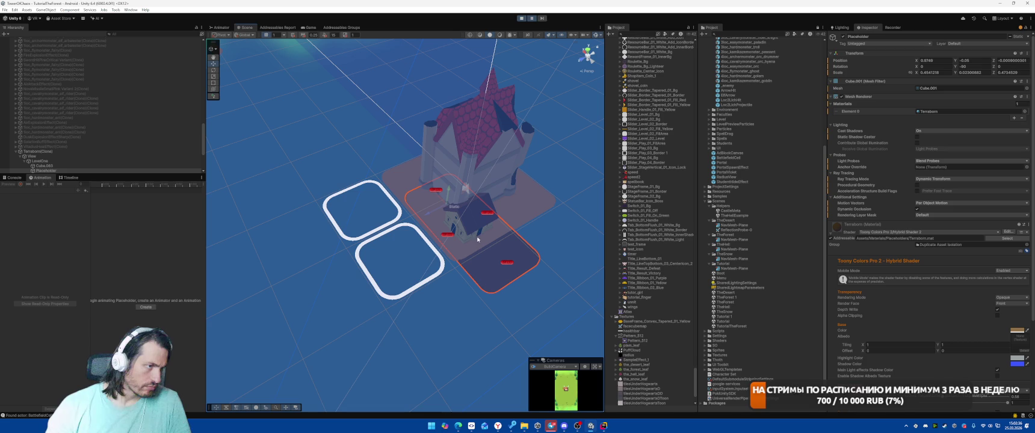
{"action": "left_click", "coordinate": [92, 151]}
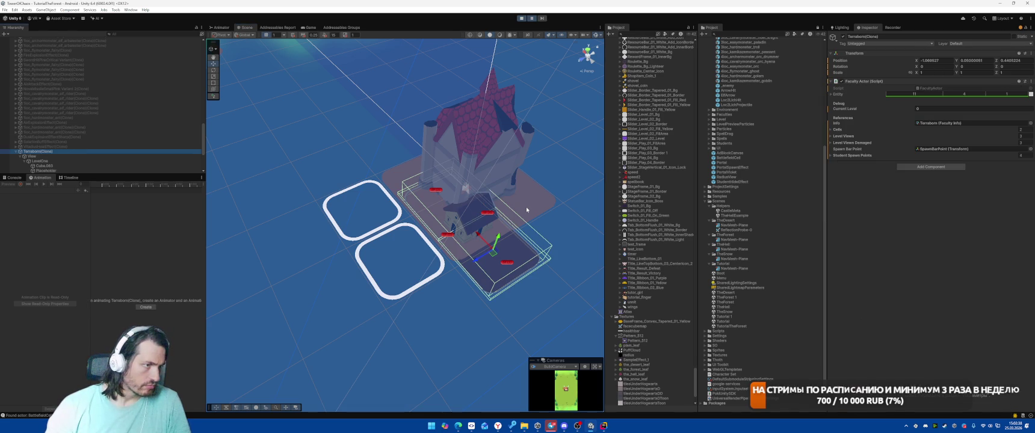
- Raise Terraborn(Clone) to Y 0.231 and shift it to Z 0.008 using the local move gizmo
{"action": "key", "text": "z"}
{"action": "key", "text": "x"}
{"action": "left_click_drag", "start_coordinate": [472, 203], "coordinate": [477, 190]}
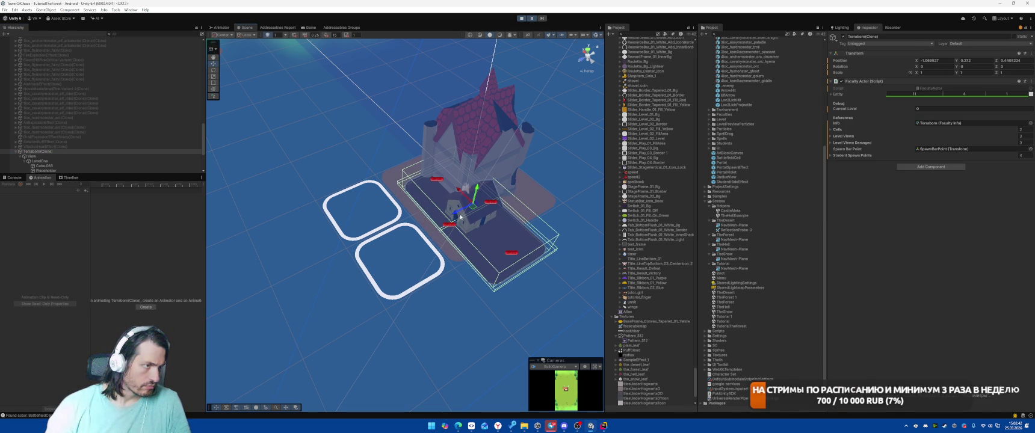
{"action": "left_click_drag", "start_coordinate": [456, 215], "coordinate": [439, 226]}
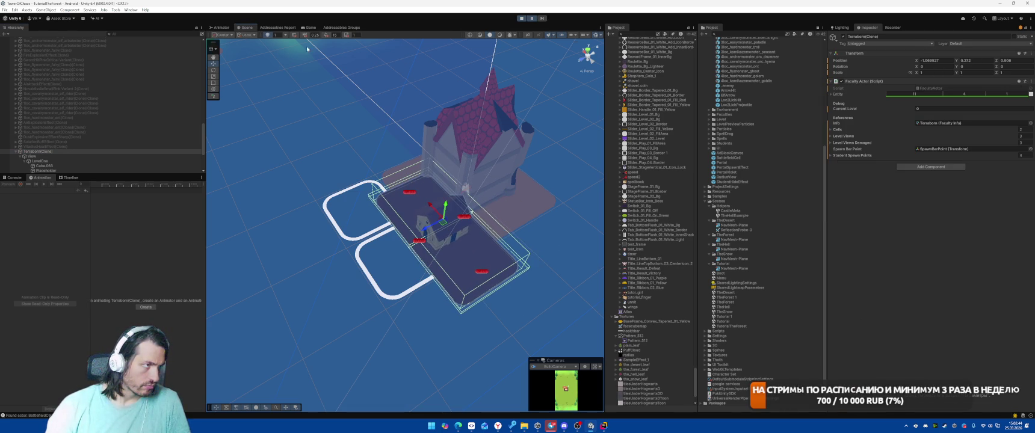
{"action": "left_click", "coordinate": [310, 28]}
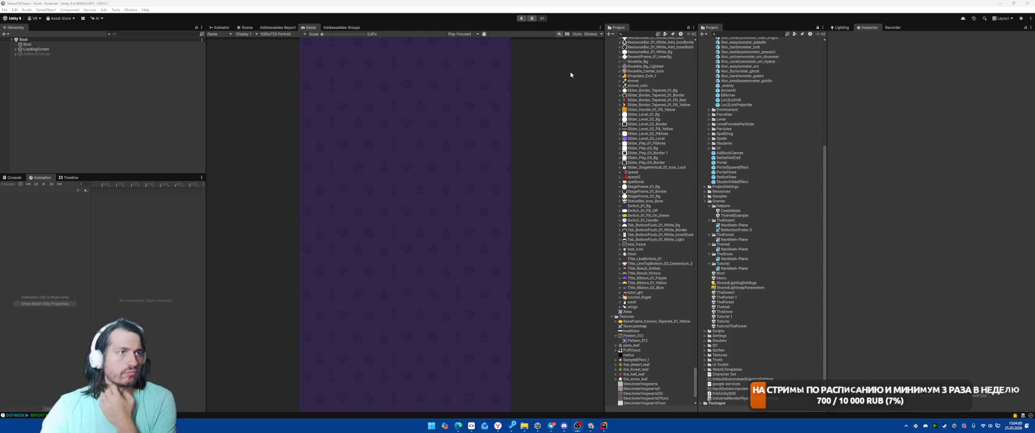
- Start Play mode, place the building card beside the castle and begin the battle
{"action": "key", "text": "ctrl+p"}
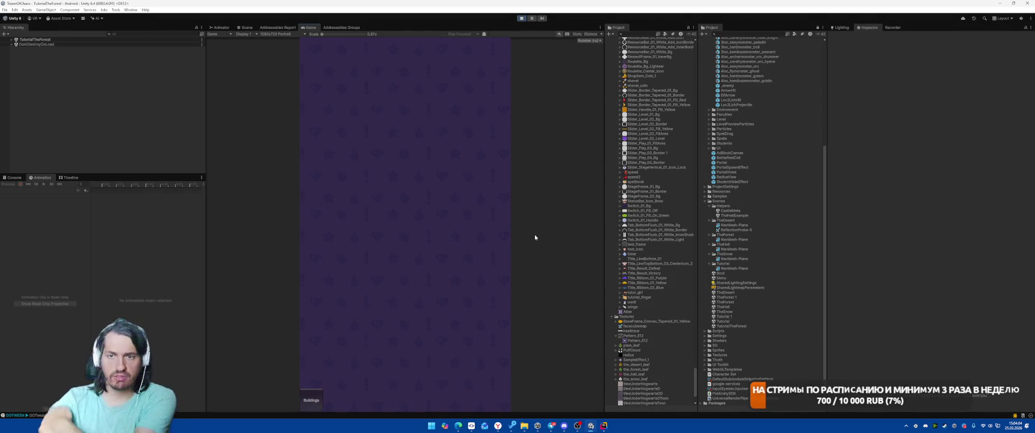
{"action": "left_click_drag", "start_coordinate": [351, 341], "coordinate": [404, 222]}
{"action": "left_click", "coordinate": [461, 378]}
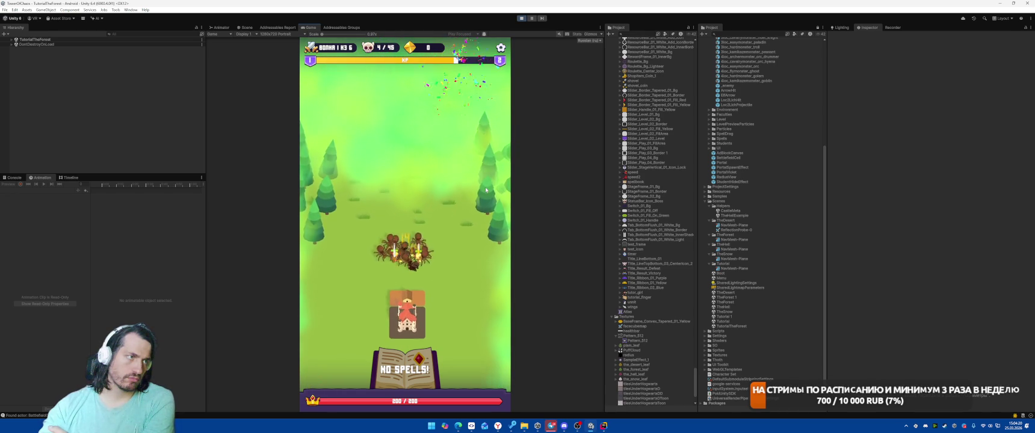
- Claim the Meteor reward card and cast three meteors to clear the spiders
{"action": "left_click", "coordinate": [521, 18]}
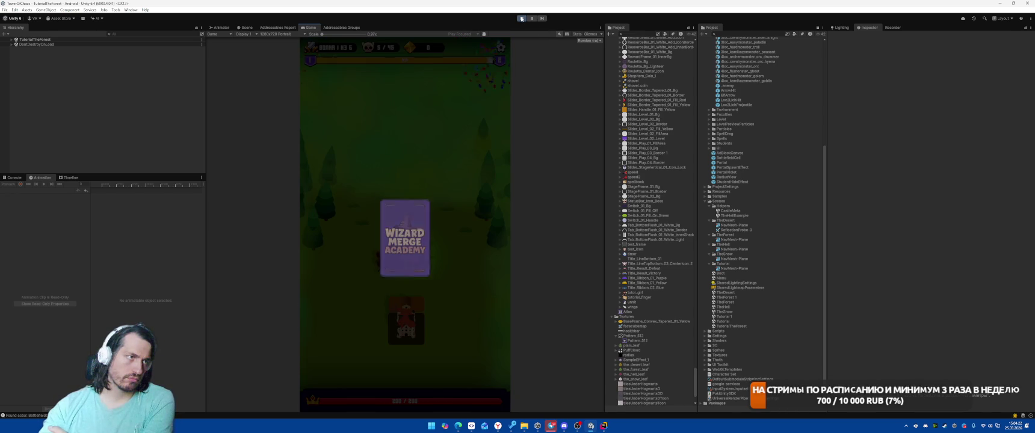
{"action": "left_click", "coordinate": [461, 266]}
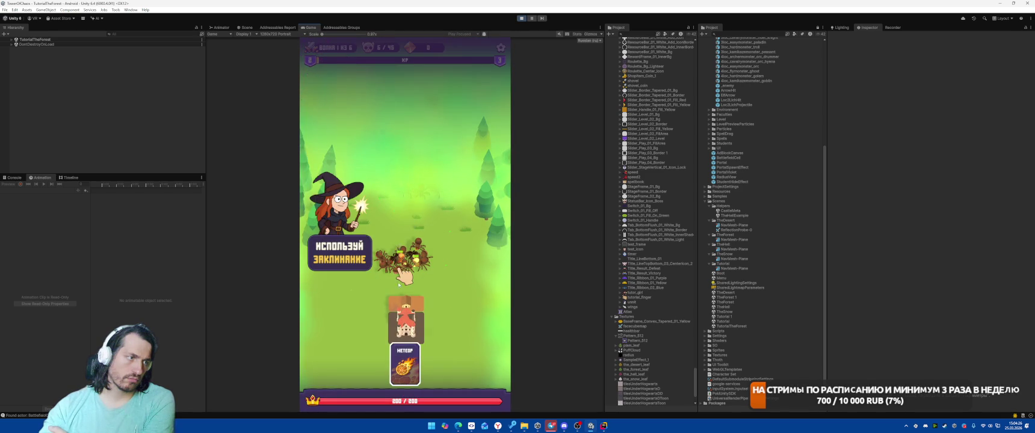
{"action": "left_click", "coordinate": [406, 262]}
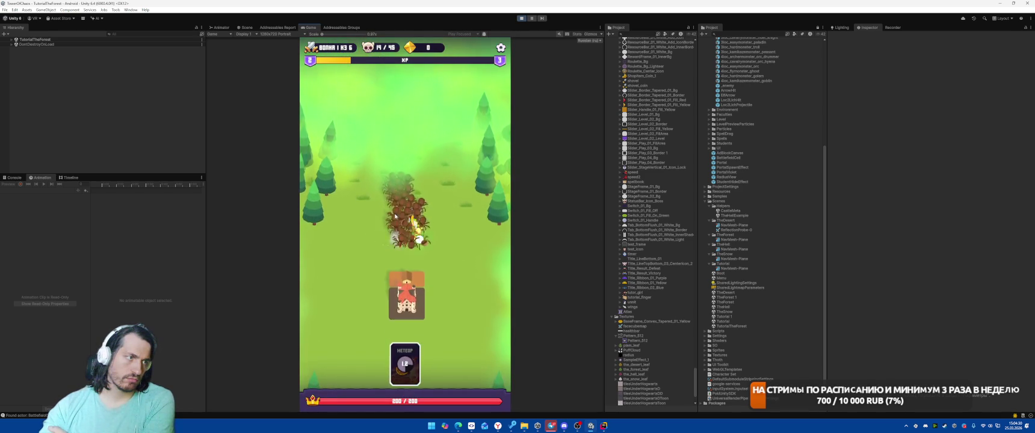
{"action": "left_click", "coordinate": [407, 237]}
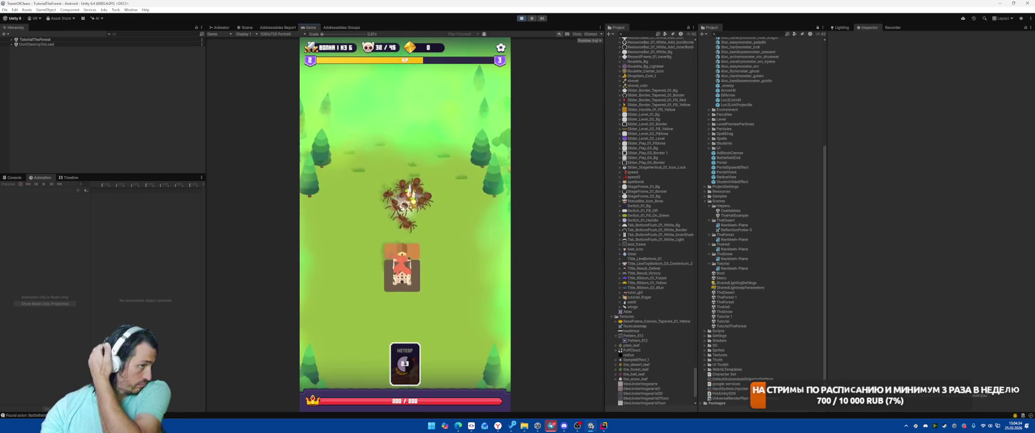
{"action": "left_click", "coordinate": [390, 211]}
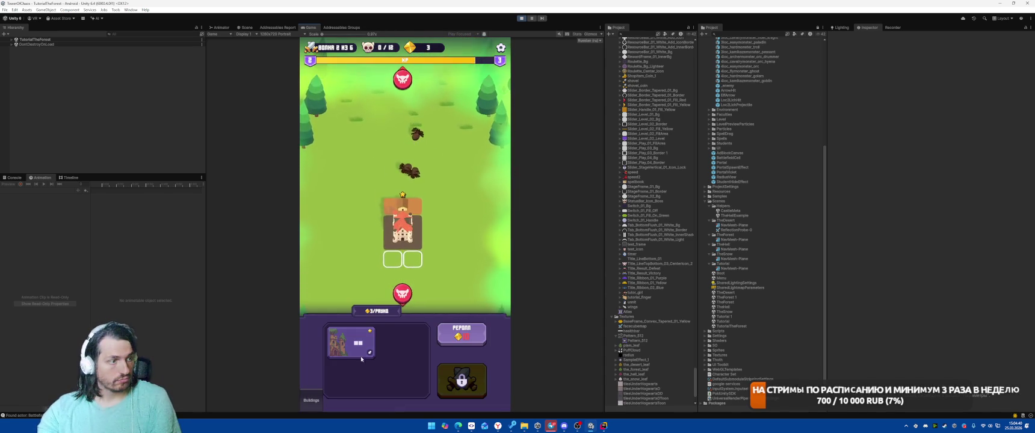
- Place the new building, cast Meteor twice on enemies, pick the Meteor power upgrade, then stop playing
{"action": "left_click", "coordinate": [364, 361]}
{"action": "left_click", "coordinate": [471, 382]}
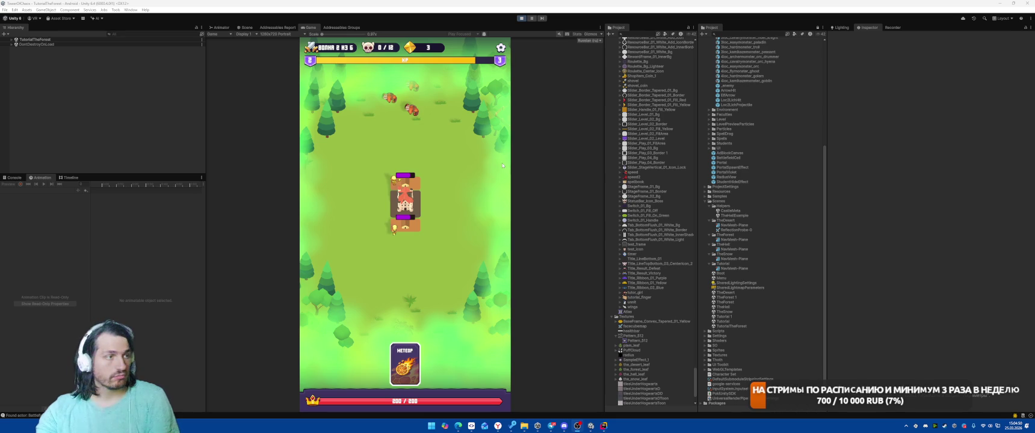
{"action": "left_click_drag", "start_coordinate": [405, 364], "coordinate": [403, 105]}
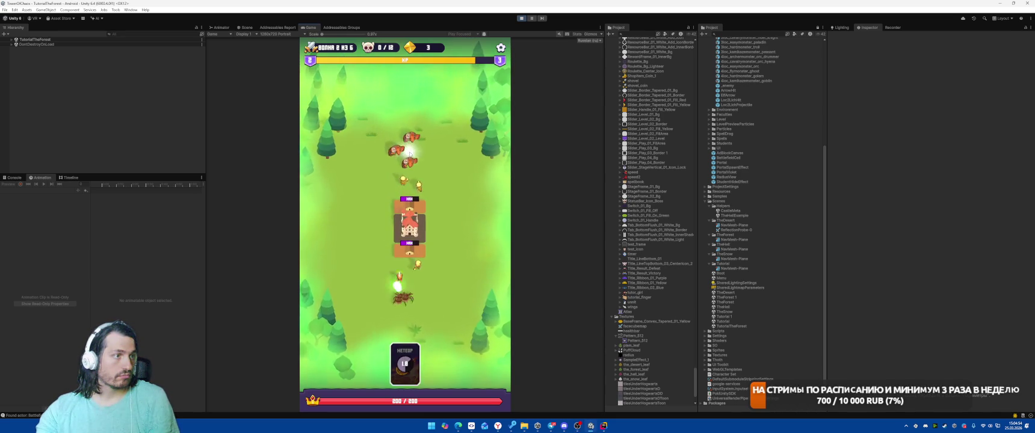
{"action": "left_click_drag", "start_coordinate": [404, 364], "coordinate": [407, 161]}
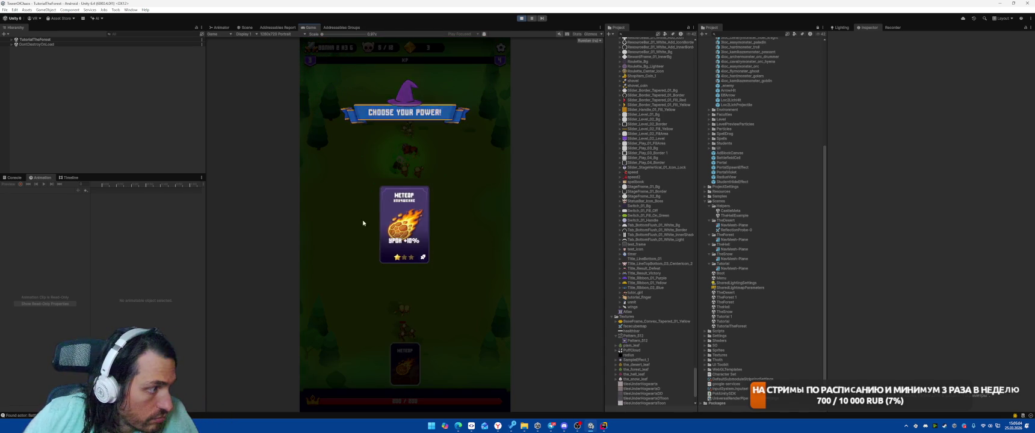
{"action": "left_click", "coordinate": [394, 224]}
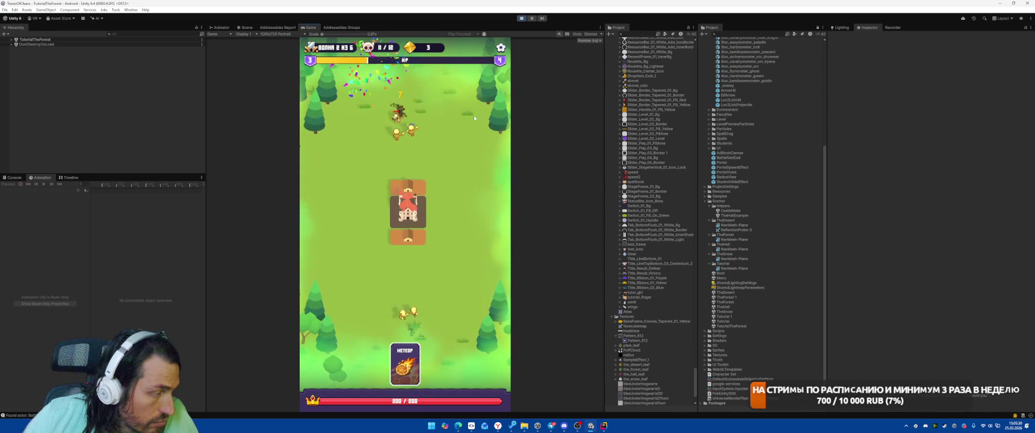
{"action": "key", "text": "ctrl+p"}
{"action": "key", "text": "ctrl+p"}
- Collapse the Damage, Facilities, Hause and Mat-tex folders under Models, then reopen Units
{"action": "scroll", "coordinate": [767, 257], "scroll_direction": "up", "scroll_amount": 10}
{"action": "left_click", "coordinate": [705, 99]}
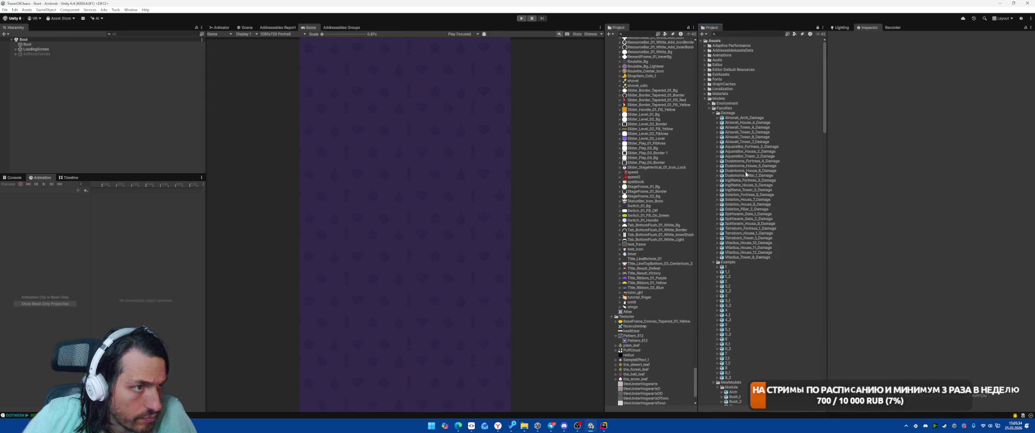
{"action": "left_click", "coordinate": [713, 113]}
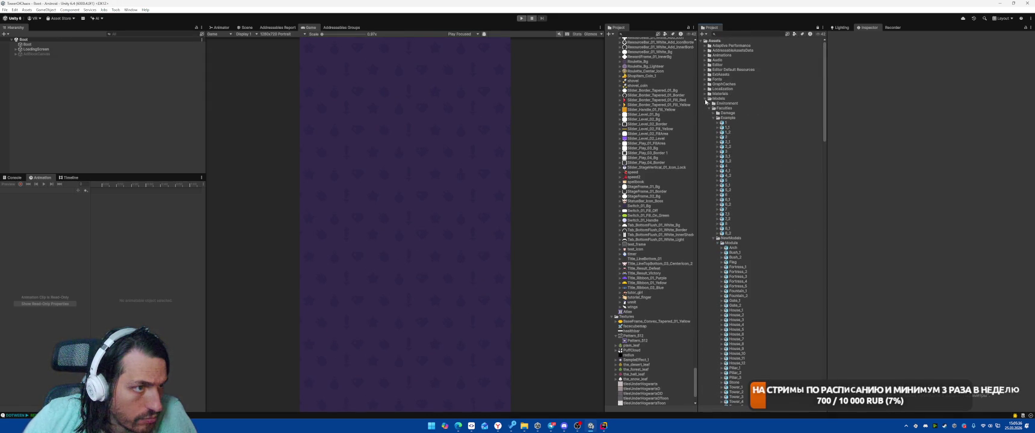
{"action": "left_click", "coordinate": [709, 109]}
{"action": "left_click", "coordinate": [710, 114]}
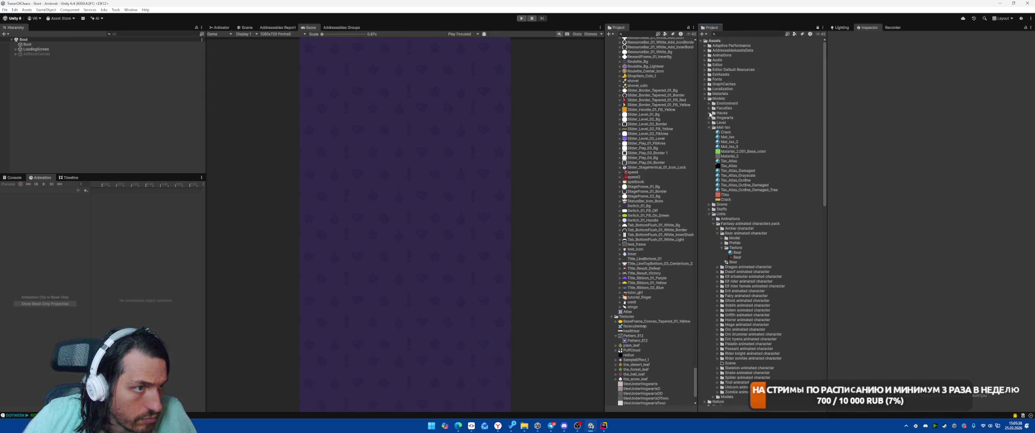
{"action": "left_click", "coordinate": [710, 127]}
{"action": "left_click", "coordinate": [708, 142]}
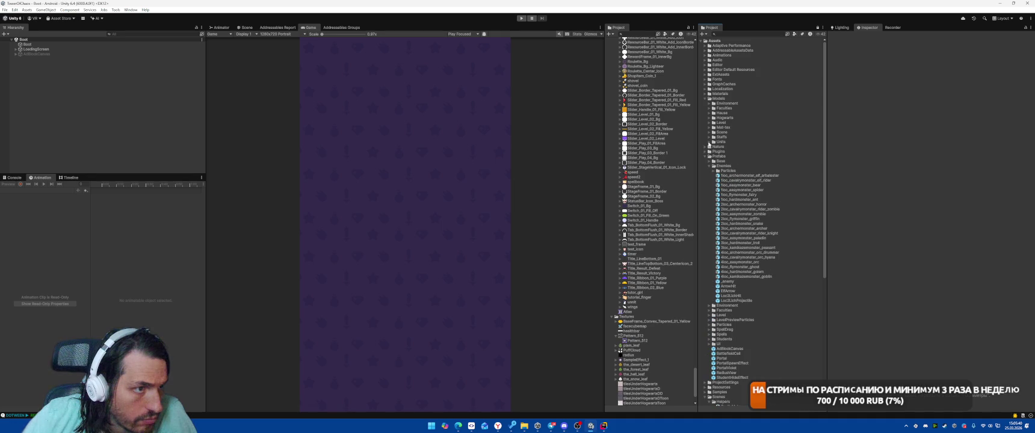
{"action": "left_click", "coordinate": [709, 142]}
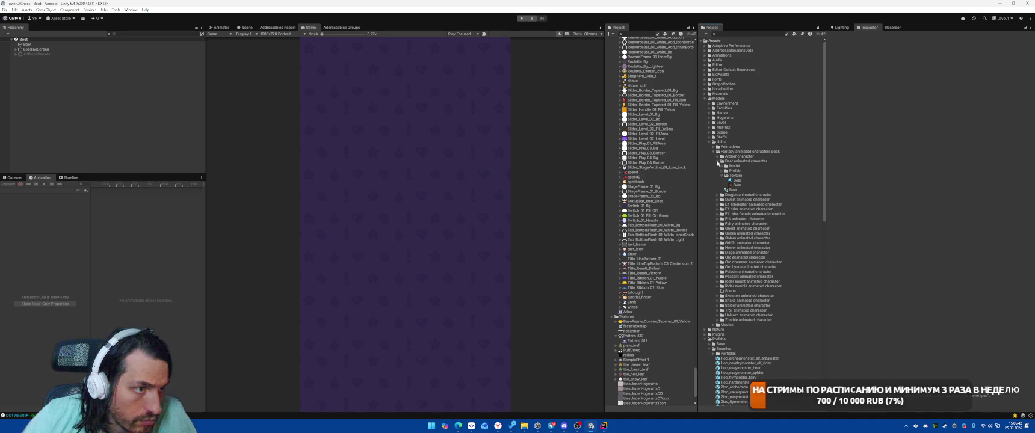
- Show the Bear texture's import settings, then select Elf_arbalester in Elf arbalester > Texture
{"action": "left_click", "coordinate": [736, 185]}
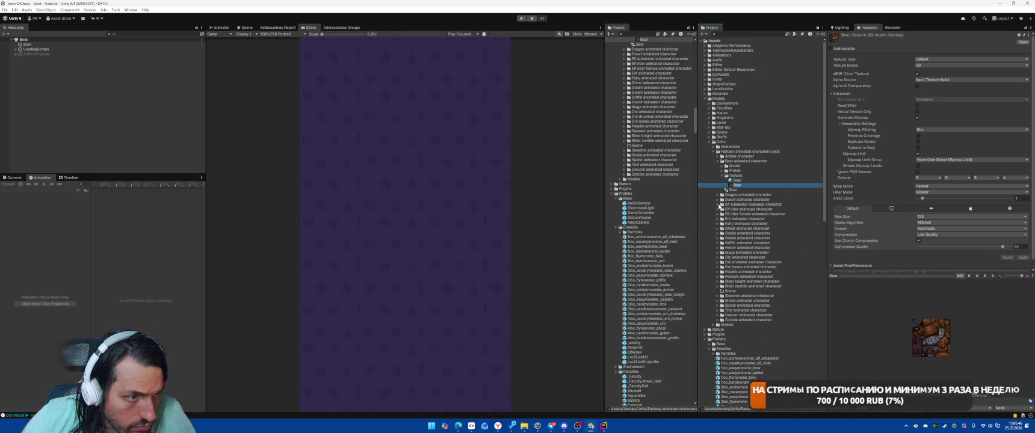
{"action": "left_click", "coordinate": [719, 205]}
{"action": "left_click", "coordinate": [725, 219]}
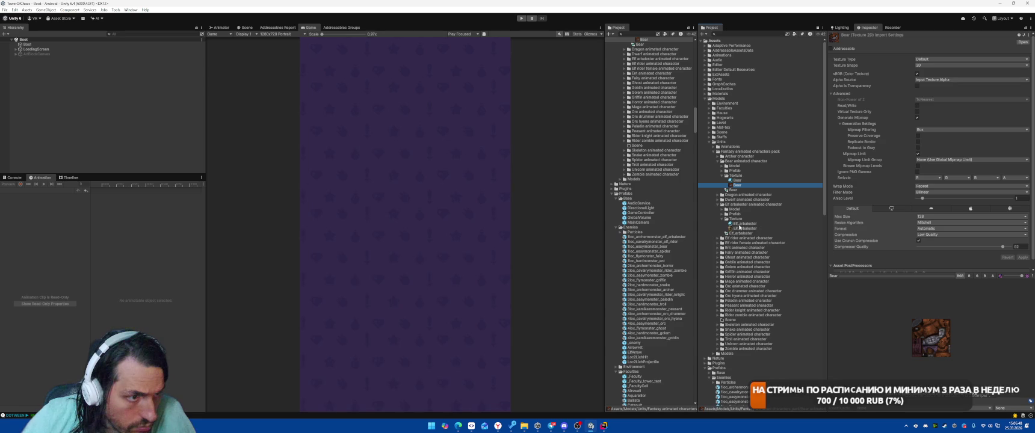
{"action": "left_click", "coordinate": [746, 228]}
- View the Elf_arbalester texture full size in Photos, close it, and expand Elf rider female
{"action": "double_click", "coordinate": [746, 229]}
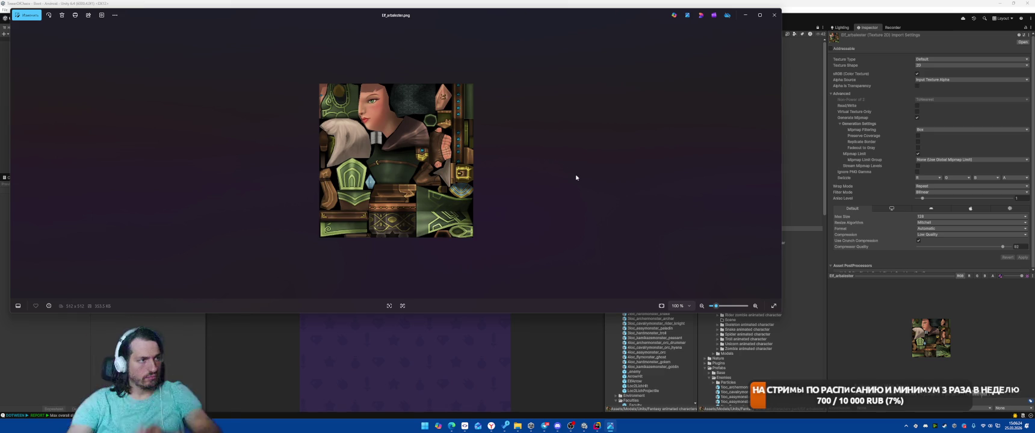
{"action": "left_click", "coordinate": [774, 14]}
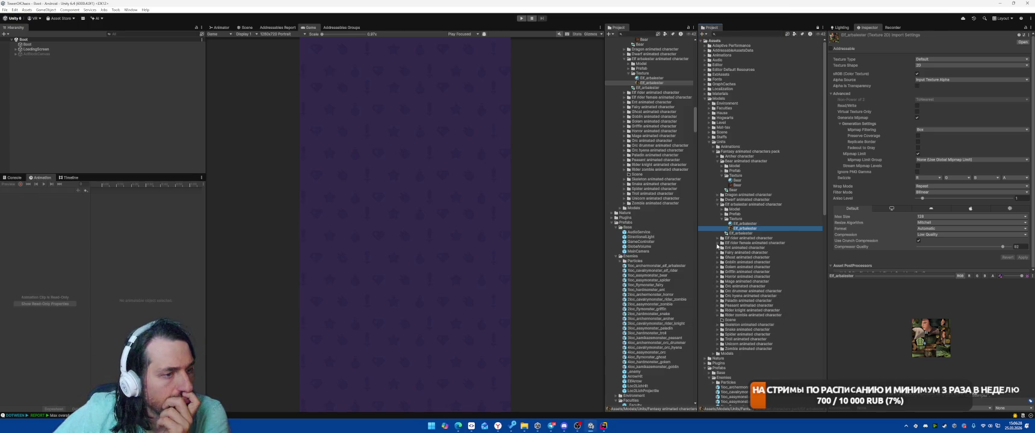
{"action": "left_click", "coordinate": [719, 244]}
- Inspect the Elf_Rider_Female and Elf_Rider_Moose textures, then the Spider texture
{"action": "double_click", "coordinate": [738, 257]}
{"action": "left_click", "coordinate": [745, 268]}
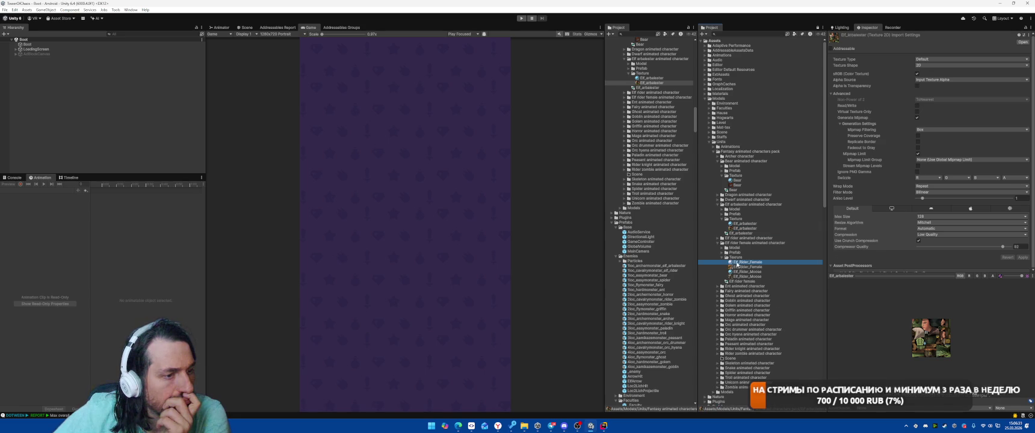
{"action": "left_click", "coordinate": [755, 277]}
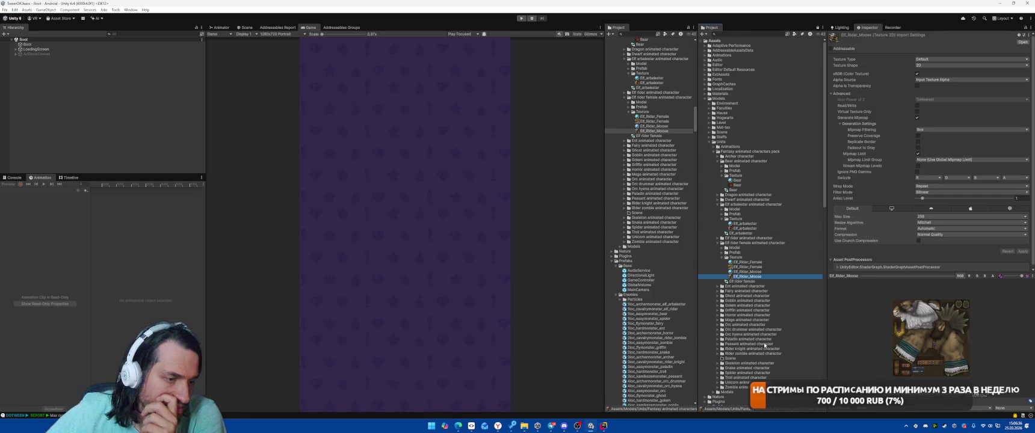
{"action": "scroll", "coordinate": [718, 342], "scroll_direction": "down", "scroll_amount": 3}
{"action": "left_click", "coordinate": [721, 336]}
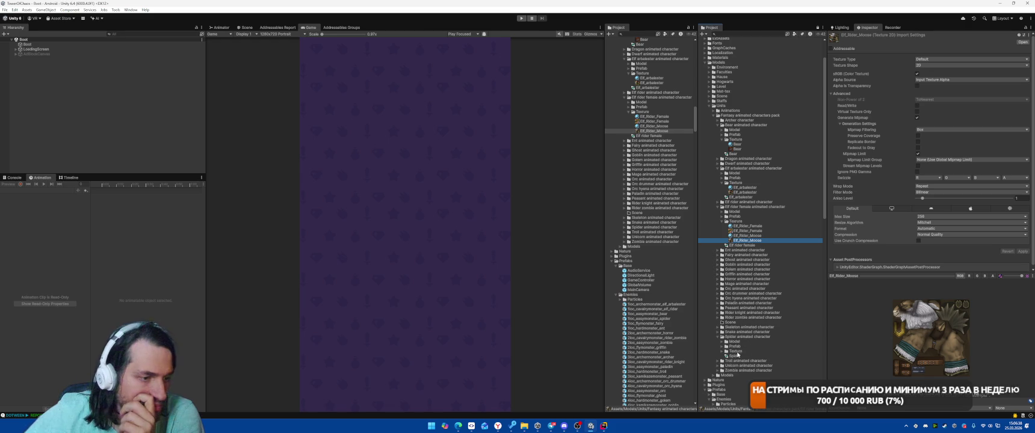
{"action": "left_click", "coordinate": [725, 351]}
{"action": "left_click", "coordinate": [739, 360]}
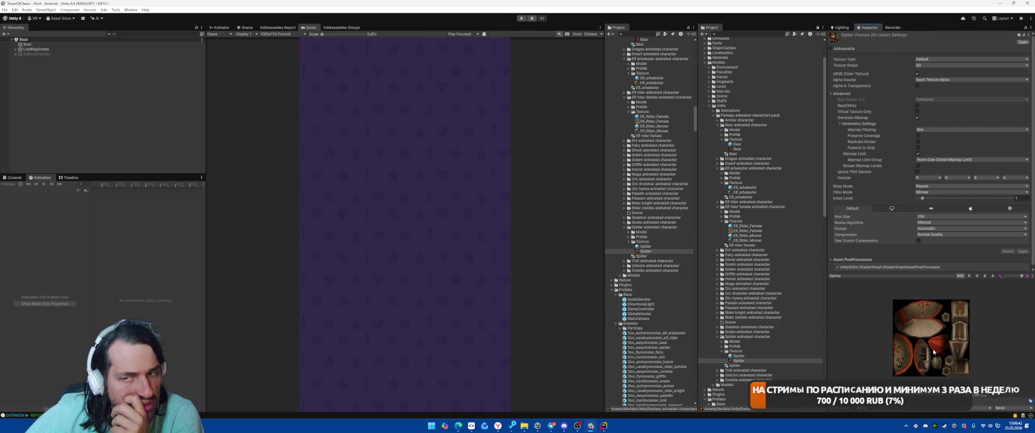
- Inspect the Snake model with its animations, then the Snake and Snake_stone textures
{"action": "left_click", "coordinate": [717, 332]}
{"action": "left_click", "coordinate": [721, 337]}
{"action": "left_click", "coordinate": [739, 341]}
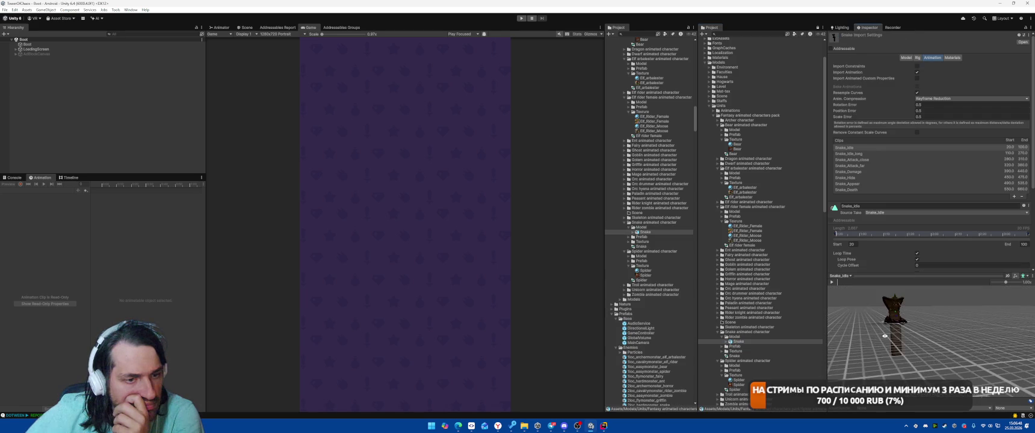
{"action": "left_click", "coordinate": [722, 351]}
{"action": "left_click", "coordinate": [738, 361]}
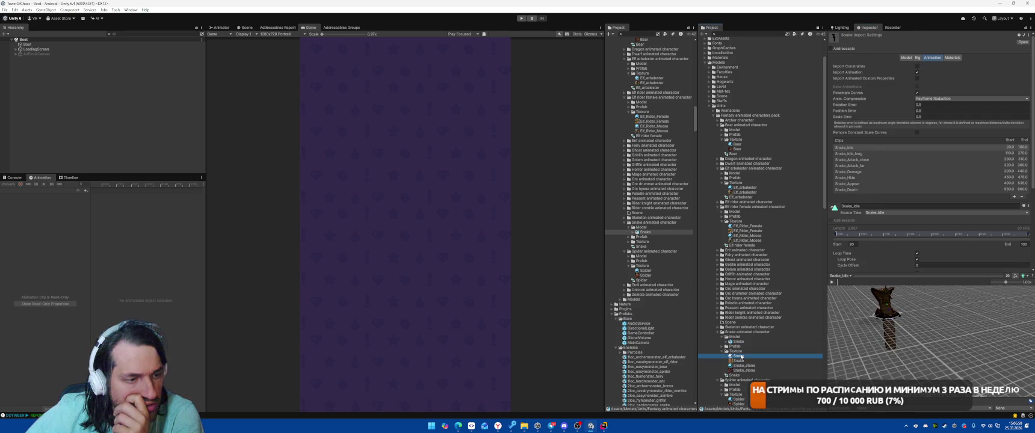
{"action": "left_click", "coordinate": [746, 365]}
{"action": "left_click", "coordinate": [750, 370]}
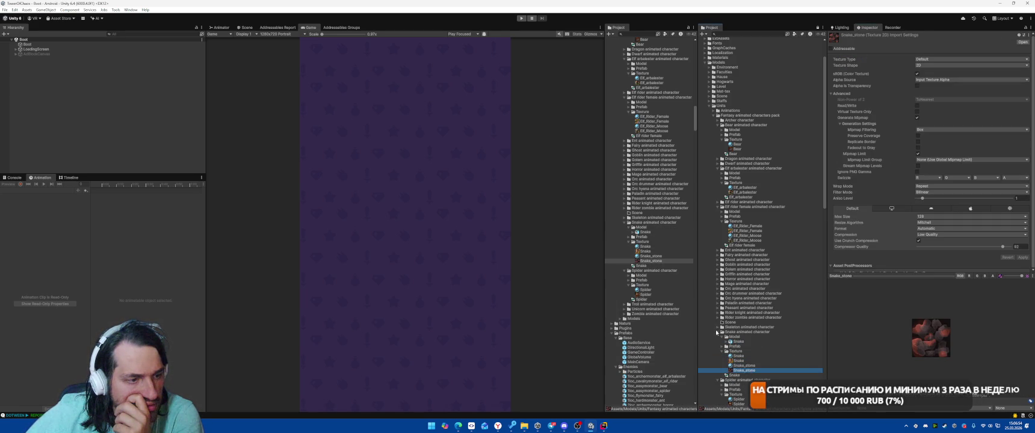
- Collapse Snake and show the Skeleton model's import settings and animation clips
{"action": "left_click", "coordinate": [718, 331]}
{"action": "left_click", "coordinate": [718, 327]}
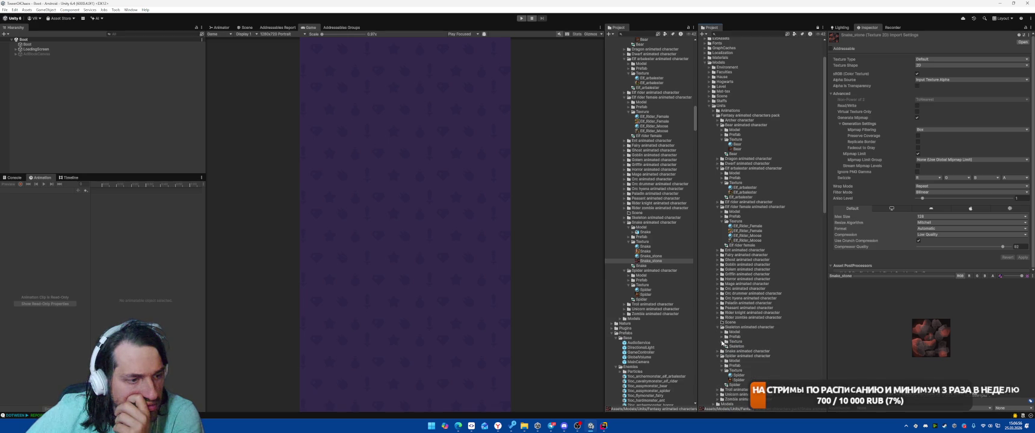
{"action": "left_click", "coordinate": [722, 332]}
{"action": "left_click", "coordinate": [739, 337]}
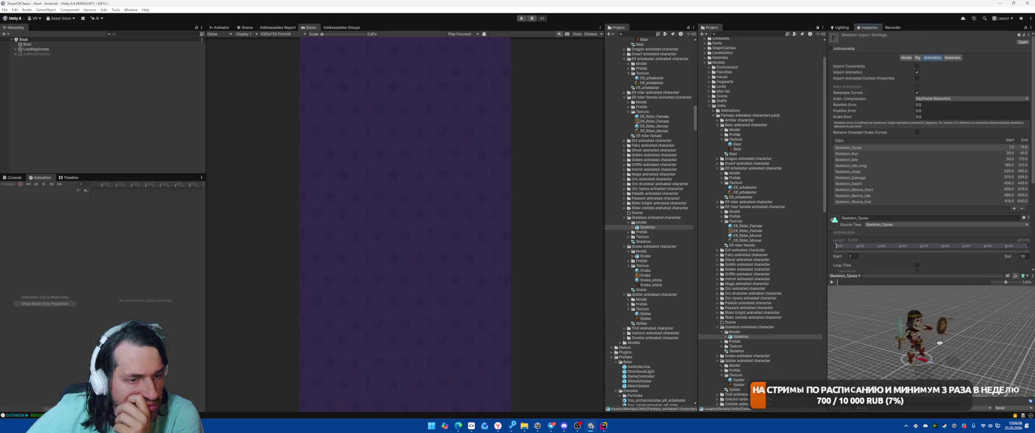
- Orbit the Skeleton preview to a top-down view, then peek into the Rider zombie and Paladin folders
{"action": "mouse_move", "coordinate": [891, 311]}
{"action": "left_mouse_down"}
{"action": "mouse_move", "coordinate": [828, 361]}
{"action": "mouse_move", "coordinate": [843, 391]}
{"action": "mouse_move", "coordinate": [939, 389]}
{"action": "left_mouse_up"}
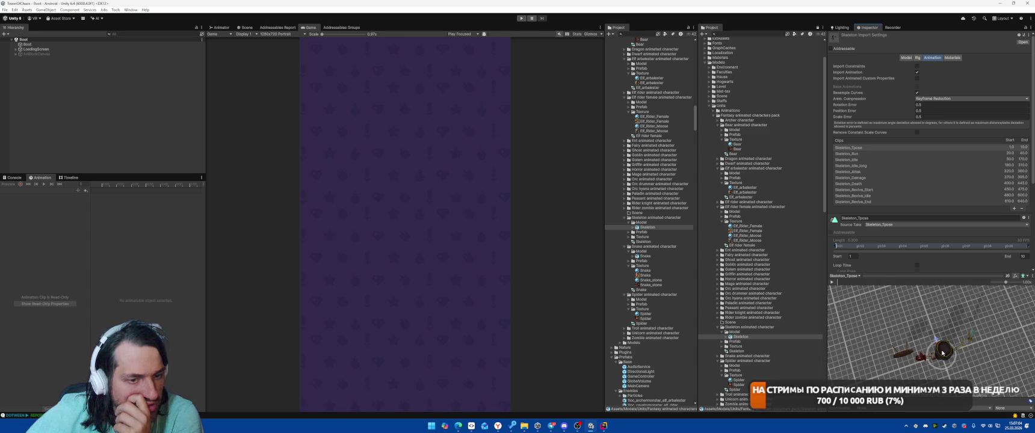
{"action": "left_click", "coordinate": [718, 327]}
{"action": "left_click", "coordinate": [718, 317]}
{"action": "left_click", "coordinate": [718, 317]}
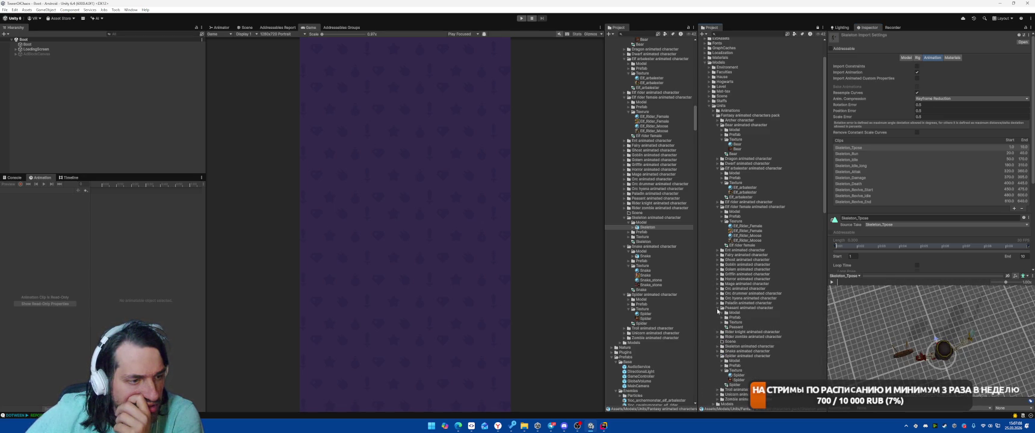
{"action": "left_click", "coordinate": [718, 303]}
{"action": "left_click", "coordinate": [717, 303]}
- Toggle nearby character folders including Mage, collapse the Fantasy animated characters pack, and show the Console
{"action": "left_click", "coordinate": [716, 298]}
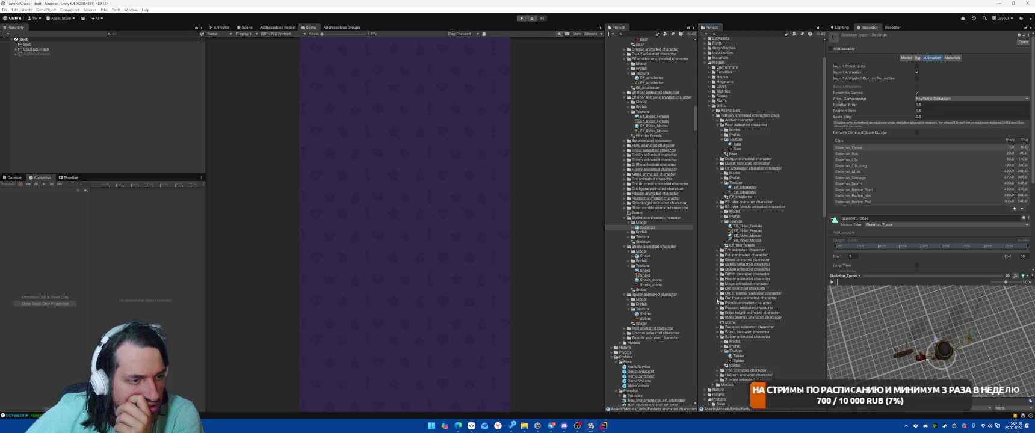
{"action": "left_click", "coordinate": [715, 297]}
{"action": "left_click", "coordinate": [716, 296]}
{"action": "left_click", "coordinate": [715, 296]}
{"action": "left_click", "coordinate": [716, 293]}
{"action": "left_click", "coordinate": [716, 292]}
{"action": "left_click", "coordinate": [716, 285]}
{"action": "left_click", "coordinate": [717, 284]}
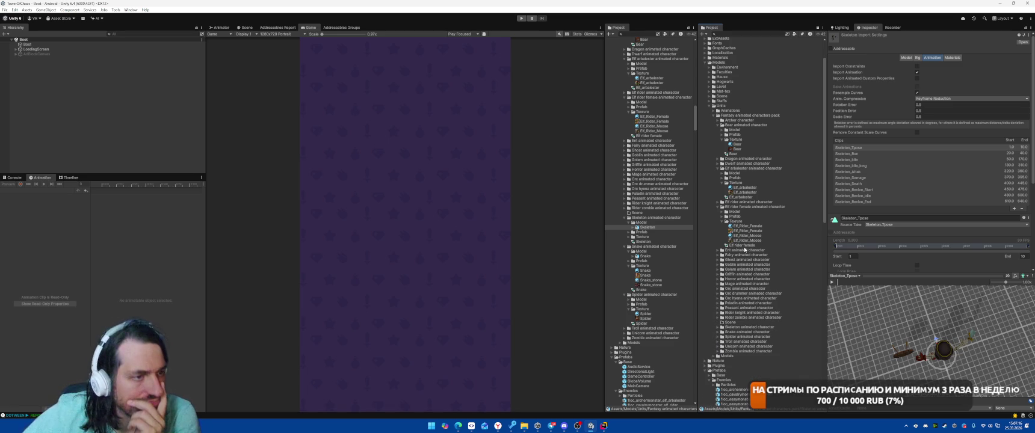
{"action": "left_click", "coordinate": [713, 116]}
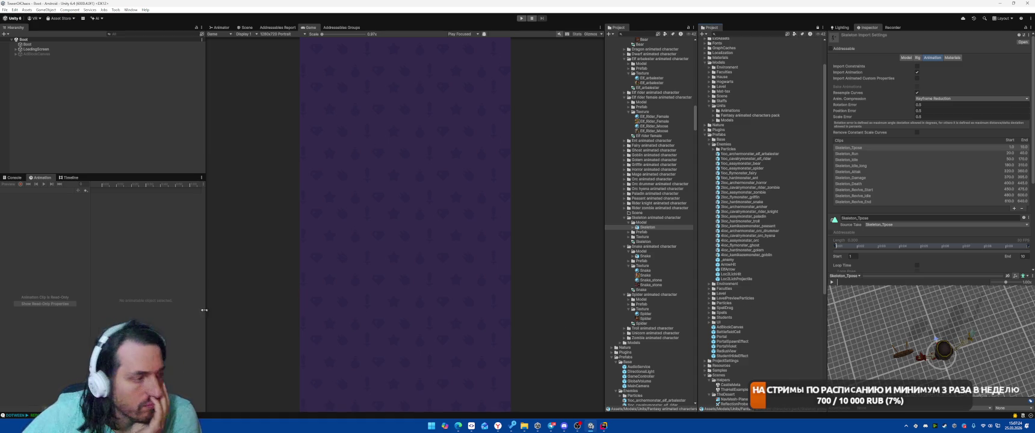
{"action": "key", "text": "ctrl+shift+c"}
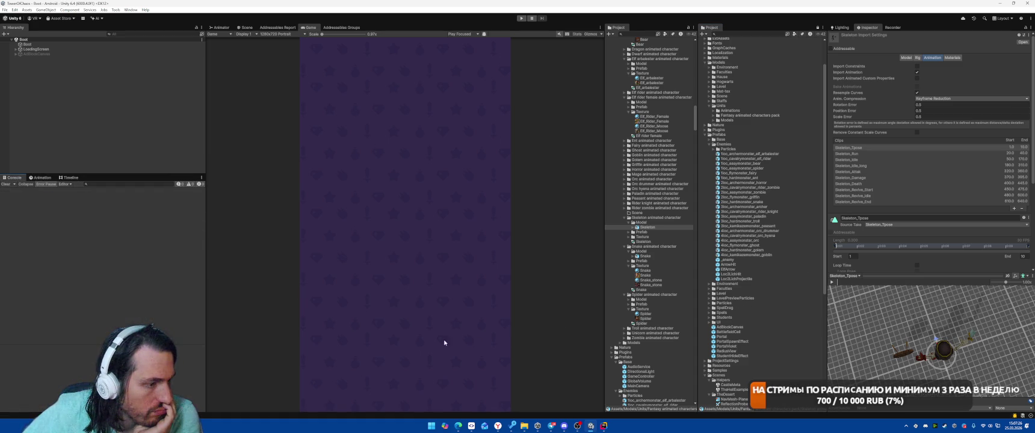
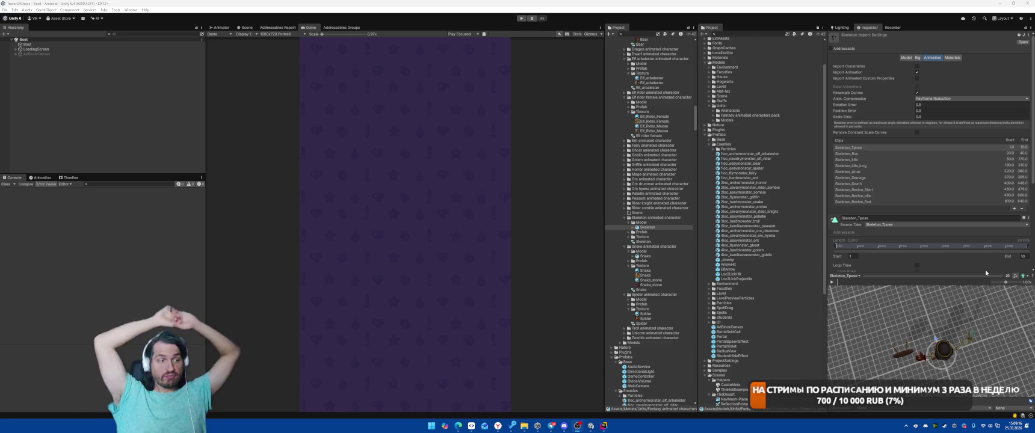
- Play-test the game briefly, then select all changed files in SmartGit and start a commit
{"action": "left_click", "coordinate": [521, 18]}
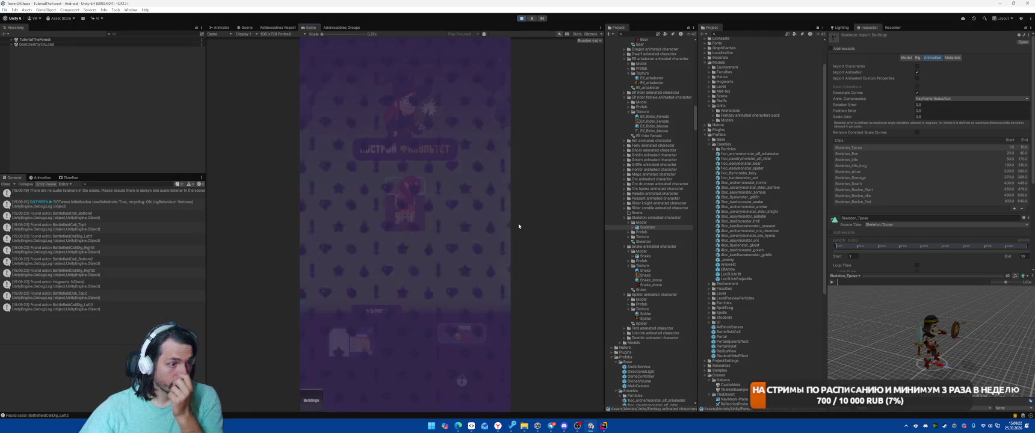
{"action": "left_click", "coordinate": [521, 18]}
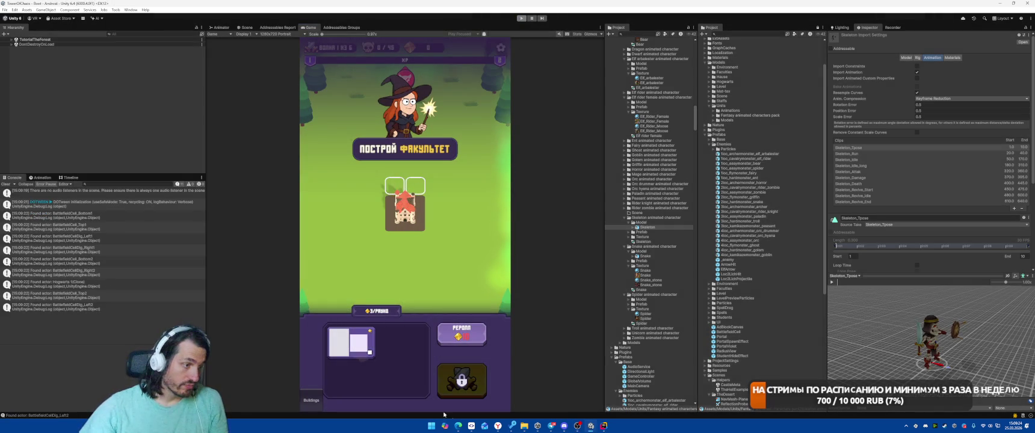
{"action": "left_click", "coordinate": [472, 426]}
{"action": "key", "text": "ctrl+a"}
{"action": "right_click", "coordinate": [342, 148]}
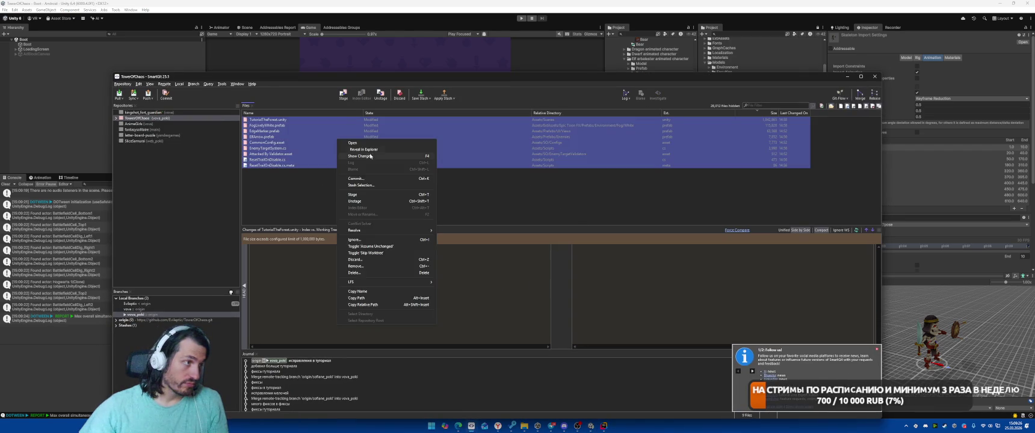
{"action": "left_click", "coordinate": [361, 179]}
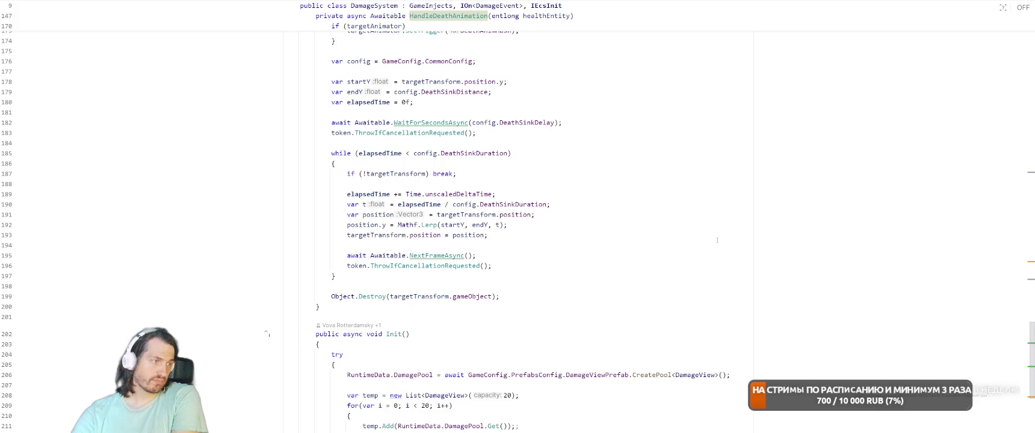
{"action": "scroll", "coordinate": [717, 240], "scroll_direction": "up", "scroll_amount": 4}
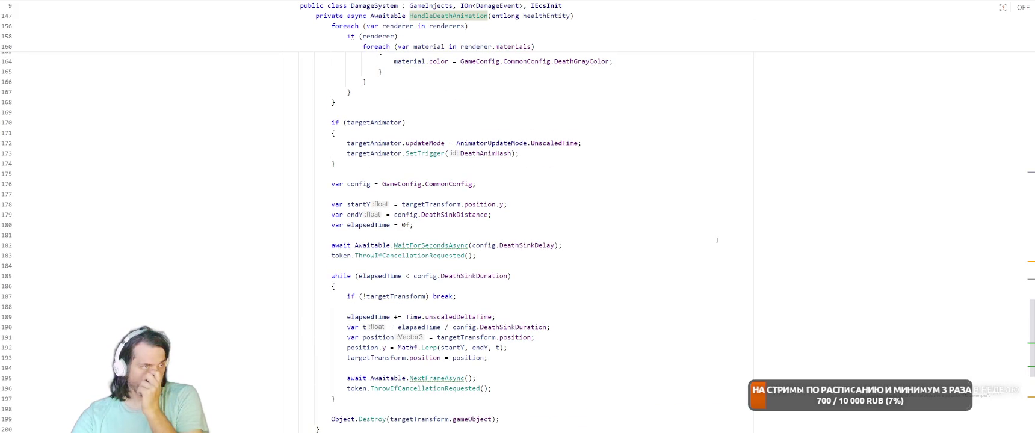
{"action": "scroll", "coordinate": [717, 240], "scroll_direction": "up", "scroll_amount": 8}
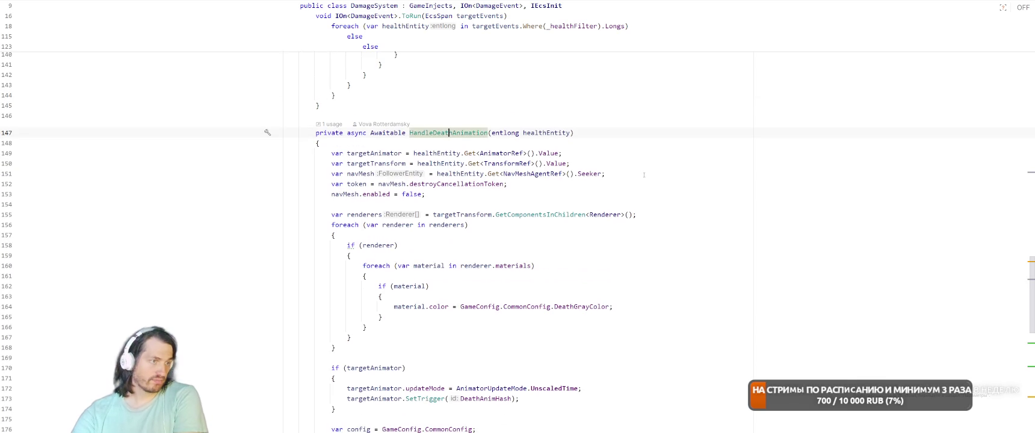
{"action": "scroll", "coordinate": [659, 170], "scroll_direction": "down", "scroll_amount": 4}
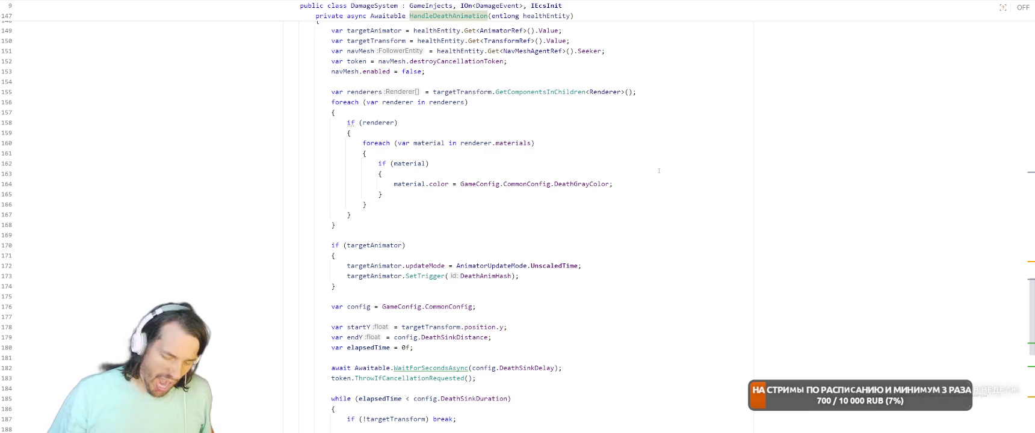
- Search everywhere for 'Game' and open GameController.cs
{"action": "left_click", "coordinate": [535, 143]}
{"action": "scroll", "coordinate": [535, 143], "scroll_direction": "up", "scroll_amount": 4}
{"action": "key", "text": "ctrl+t"}
{"action": "type", "text": "Gam"}
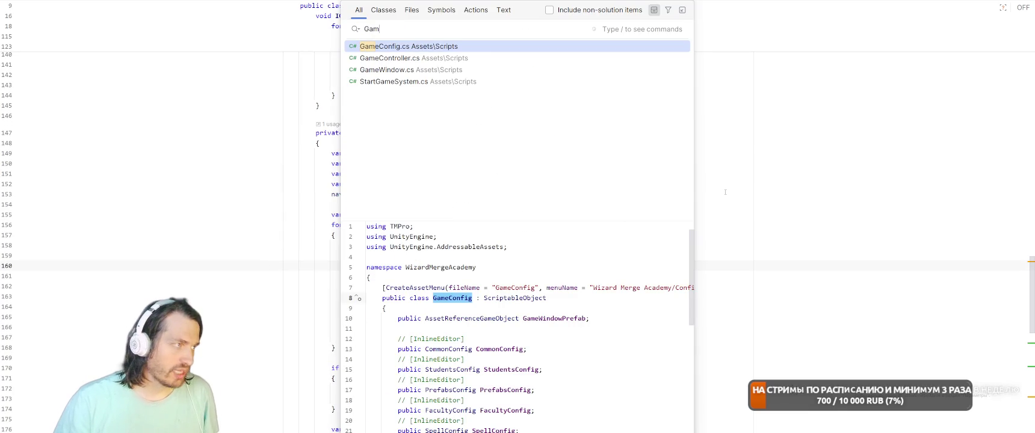
{"action": "type", "text": "e"}
{"action": "key", "text": "BackSpace"}
{"action": "key", "text": "BackSpace"}
{"action": "key", "text": "BackSpace"}
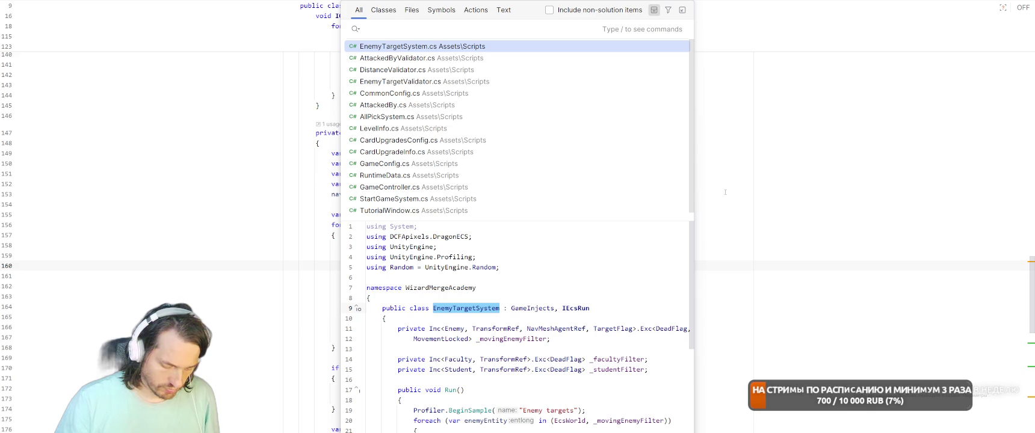
{"action": "type", "text": "Game"}
{"action": "key", "text": "Down"}
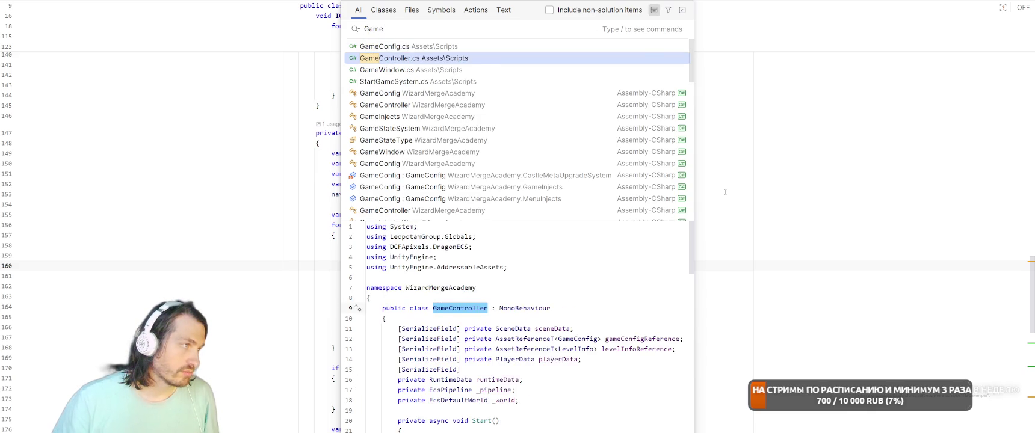
{"action": "key", "text": "Return"}
- Add .Add(new SinkSystem()) right after FacultyLevelViewSystem in the systems list
{"action": "scroll", "coordinate": [604, 265], "scroll_direction": "down", "scroll_amount": 15}
{"action": "left_click", "coordinate": [605, 276]}
{"action": "scroll", "coordinate": [606, 276], "scroll_direction": "down", "scroll_amount": 5}
{"action": "left_click", "coordinate": [673, 172]}
{"action": "key", "text": "Return"}
{"action": "key", "text": "Return"}
{"action": "type", "text": ".ad"}
{"action": "key", "text": "Return"}
{"action": "type", "text": "new SinkSystem"}
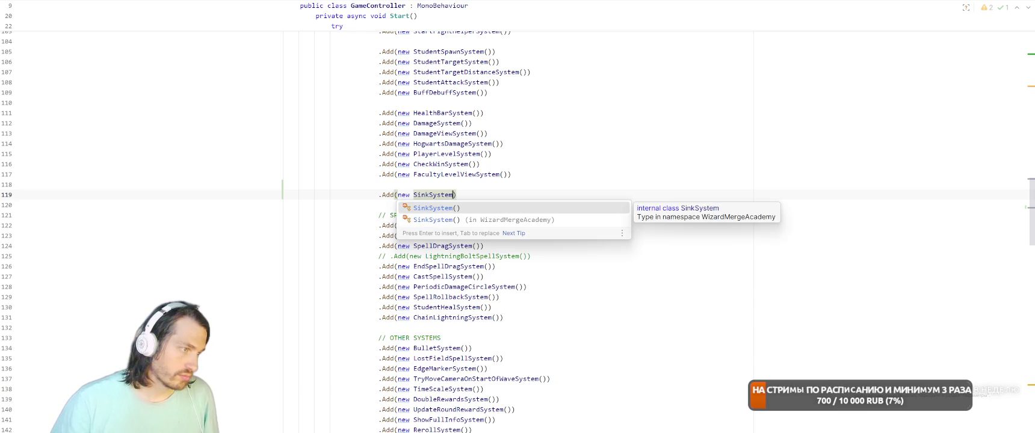
{"action": "key", "text": "Escape"}
{"action": "left_click", "coordinate": [427, 194], "text": "ctrl"}
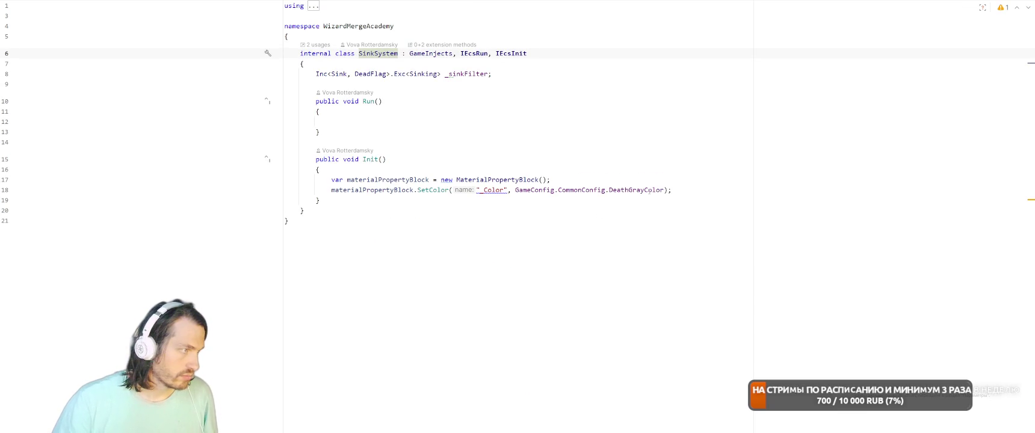
- Delete the duplicate SinkSystem registration line from GameController.cs
{"action": "key", "text": "ctrl+alt+Left"}
{"action": "key", "text": "End"}
{"action": "key", "text": "shift+Home"}
{"action": "key", "text": "BackSpace"}
{"action": "key", "text": "BackSpace"}
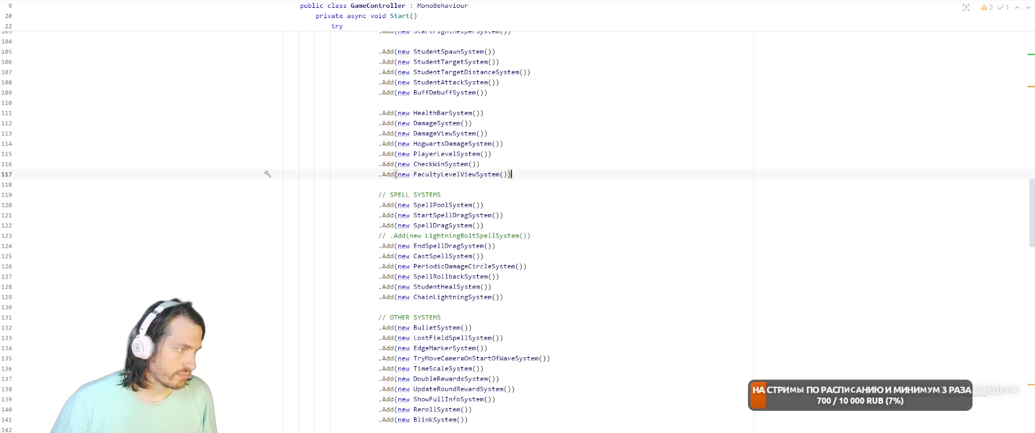
{"action": "key", "text": "ctrl+alt+Right"}
- Insert a foreach loop template into SinkSystem's empty Run method
{"action": "left_click", "coordinate": [574, 128]}
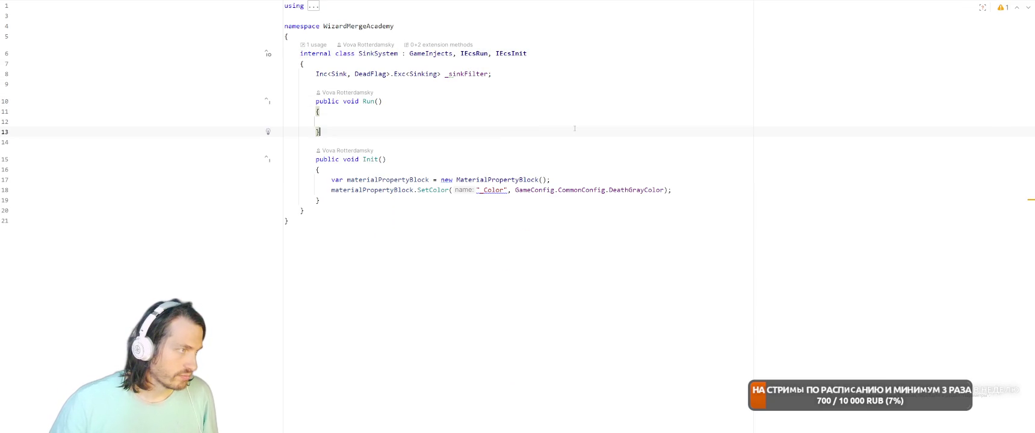
{"action": "left_click", "coordinate": [589, 123]}
{"action": "type", "text": "foreach"}
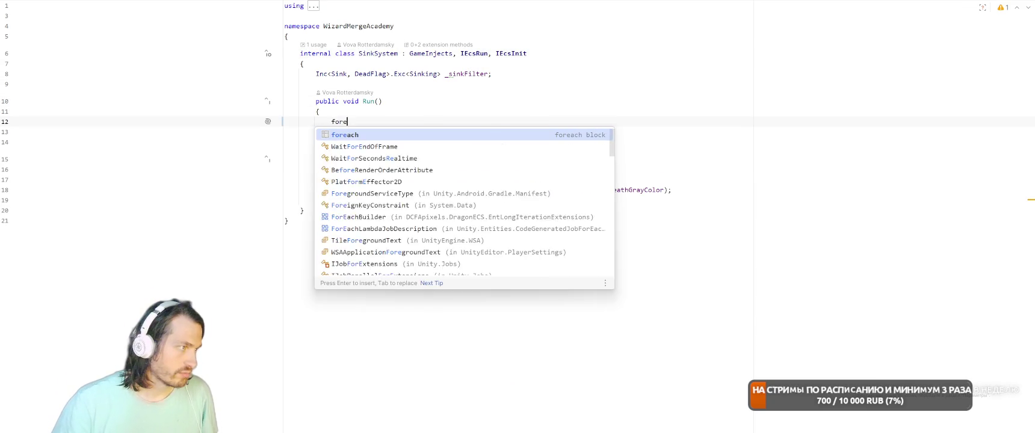
{"action": "key", "text": "Return"}
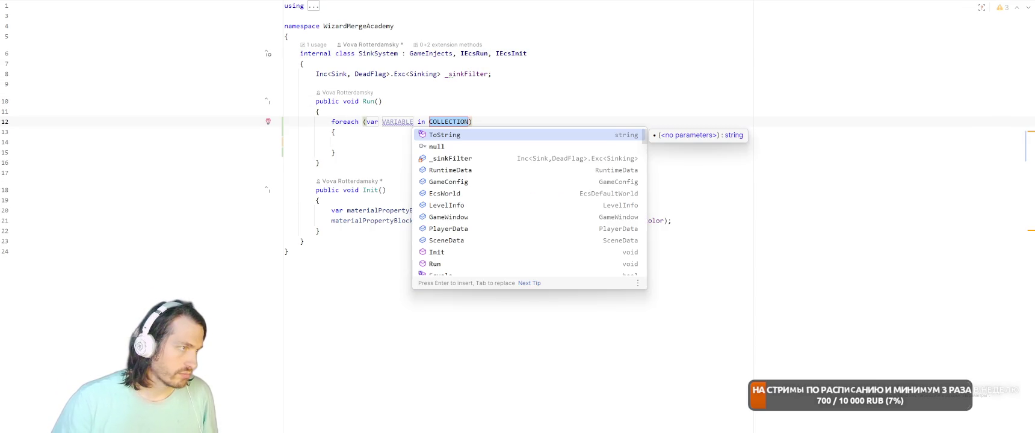
{"action": "key", "text": "Return"}
{"action": "type", "text": "Ec"}
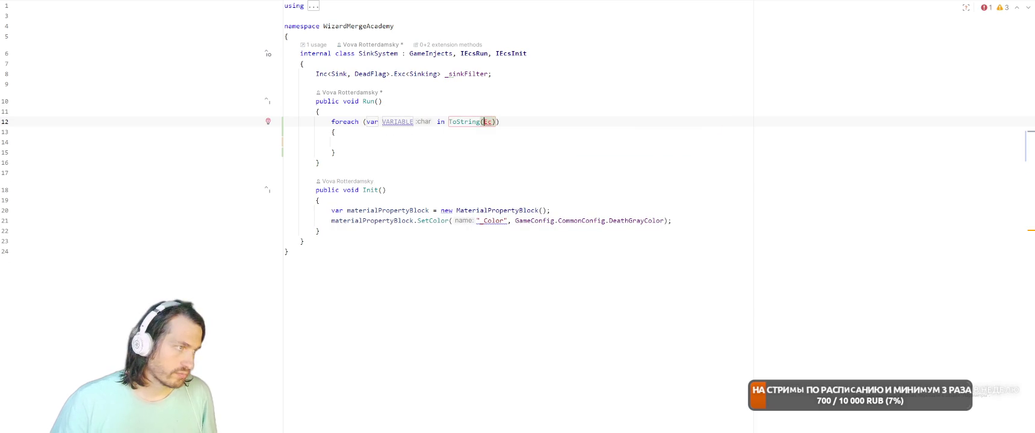
{"action": "key", "text": "Return"}
{"action": "key", "text": "Return"}
- Replace ToString in the loop header with the collection (EcsWorld, _sinkFilter)
{"action": "left_click", "coordinate": [498, 122]}
{"action": "key", "text": "Left"}
{"action": "key", "text": "Left"}
{"action": "key", "text": "Left"}
{"action": "key", "text": "ctrl+shift+Left"}
{"action": "key", "text": "BackSpace"}
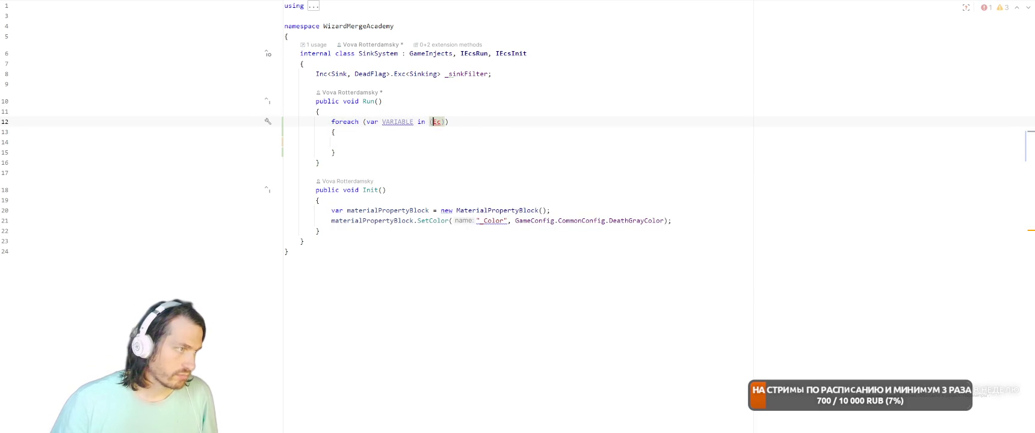
{"action": "type", "text": "sW"}
{"action": "key", "text": "Return"}
{"action": "type", "text": ", _"}
{"action": "key", "text": "Down"}
{"action": "key", "text": "Return"}
- Name the loop variable e and finish the foreach template
{"action": "key", "text": "Tab"}
{"action": "type", "text": "e"}
{"action": "key", "text": "Return"}
{"action": "left_click", "coordinate": [686, 173]}
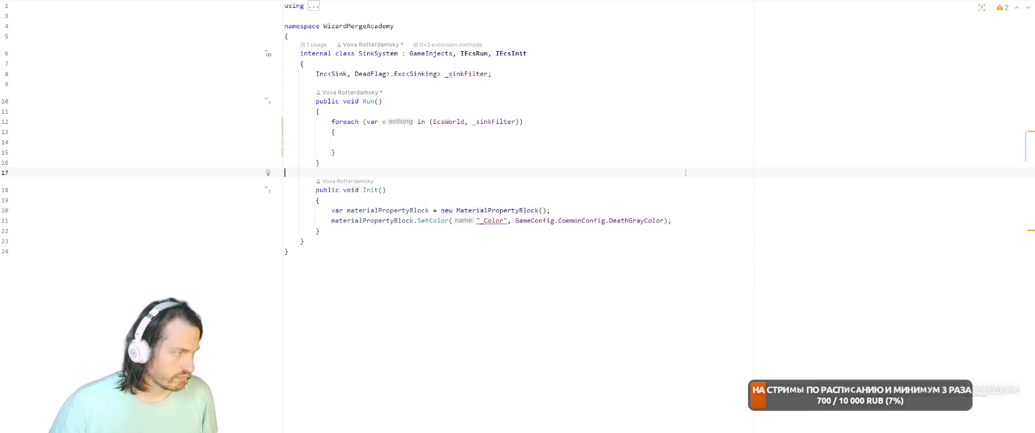
{"action": "left_click", "coordinate": [663, 139]}
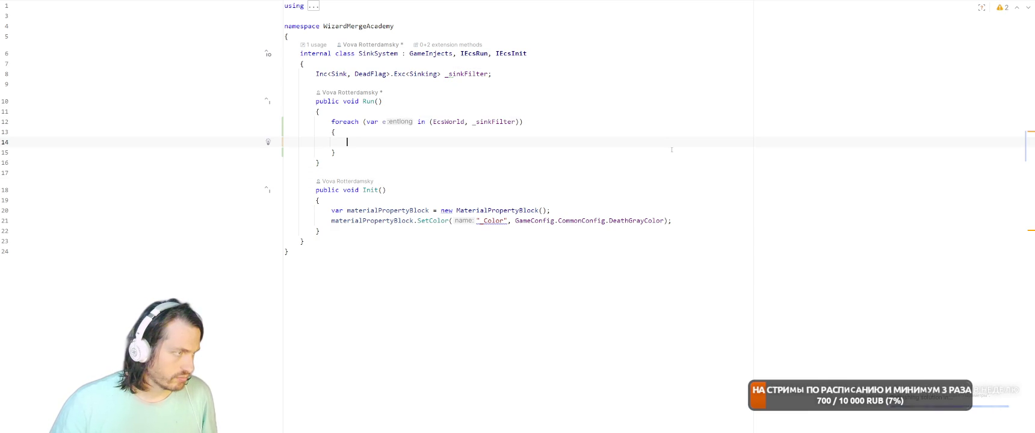
{"action": "key", "text": "ctrl+Tab"}
{"action": "key", "text": "ctrl+Tab"}
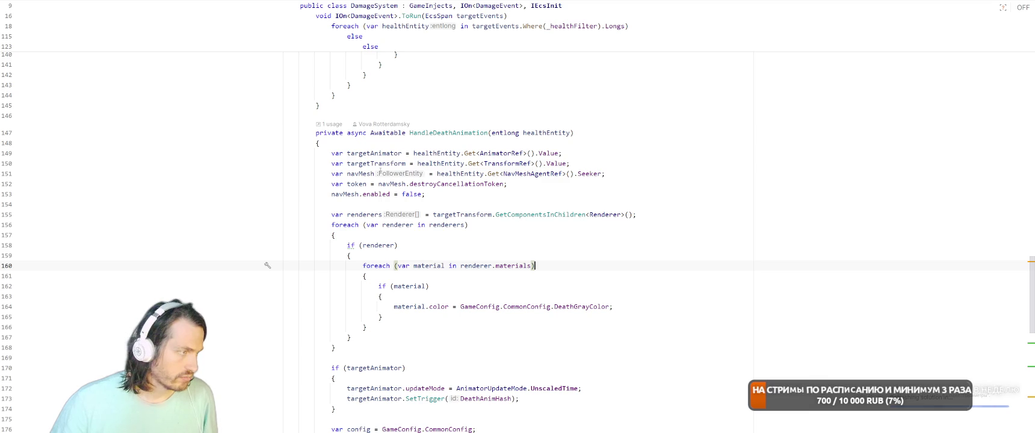
- Find usages of HandleDeathAnimation in DamageSystem
{"action": "left_click", "coordinate": [448, 133]}
{"action": "scroll", "coordinate": [480, 228], "scroll_direction": "up", "scroll_amount": 5}
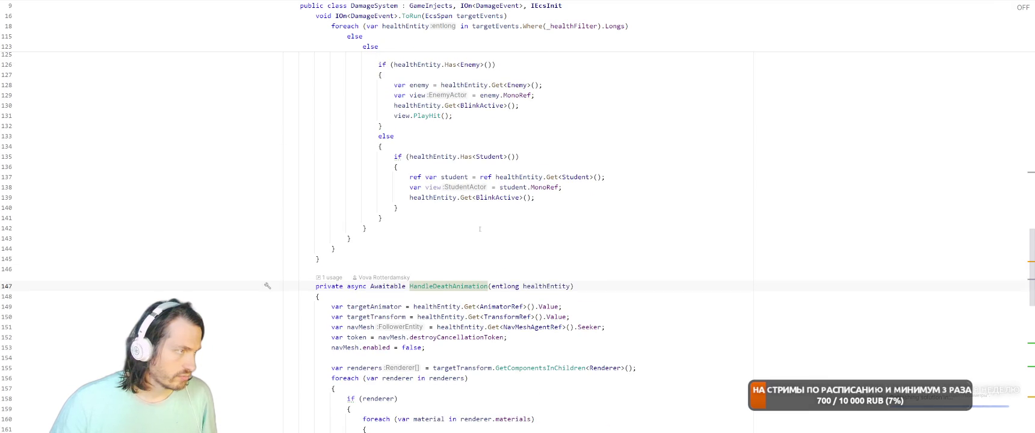
{"action": "right_click", "coordinate": [449, 288]}
{"action": "left_click", "coordinate": [518, 185]}
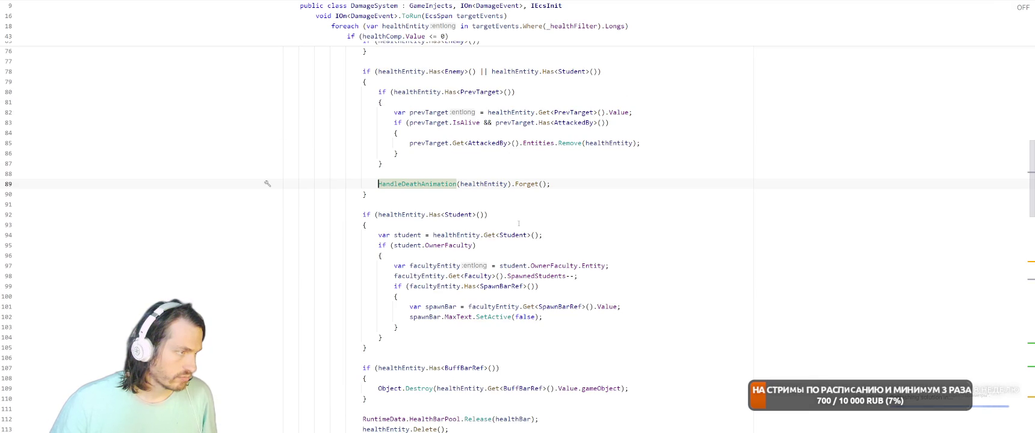
- Delete the healthEntity.Delete() statement after the health bar release on line 113
{"action": "left_click", "coordinate": [484, 208]}
{"action": "scroll", "coordinate": [601, 228], "scroll_direction": "down", "scroll_amount": 8}
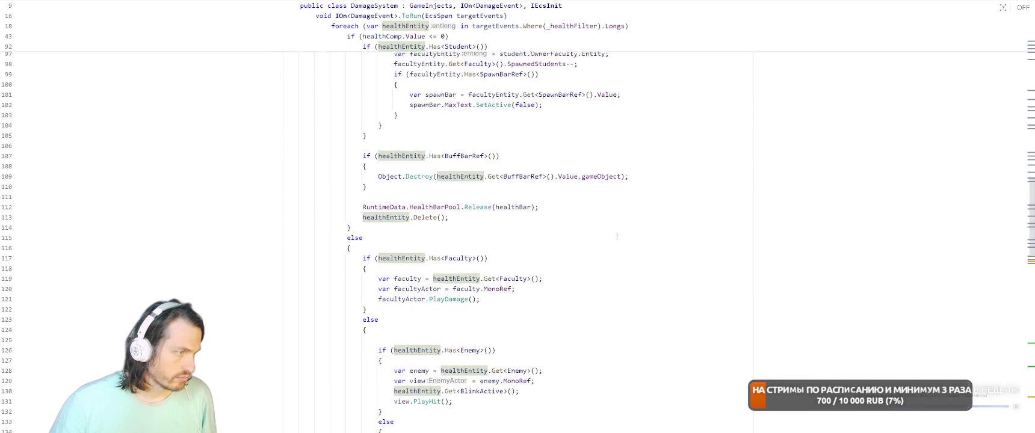
{"action": "scroll", "coordinate": [616, 236], "scroll_direction": "up", "scroll_amount": 2}
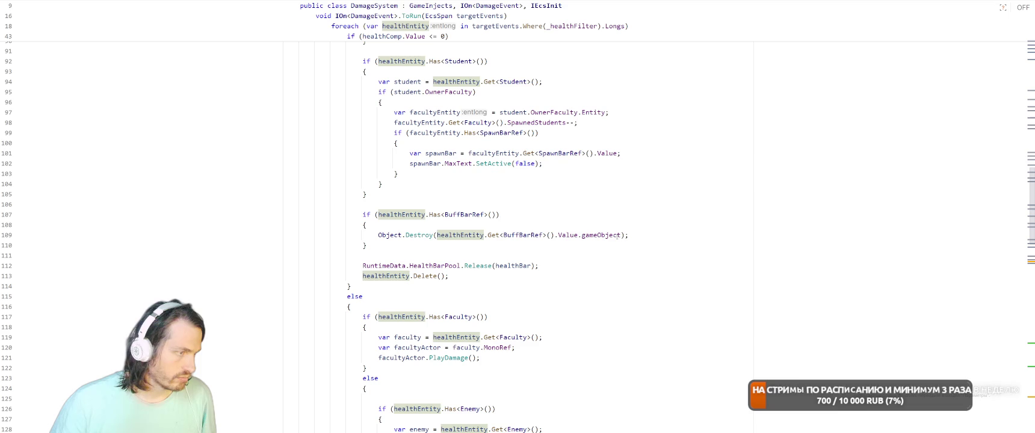
{"action": "left_click", "coordinate": [509, 276]}
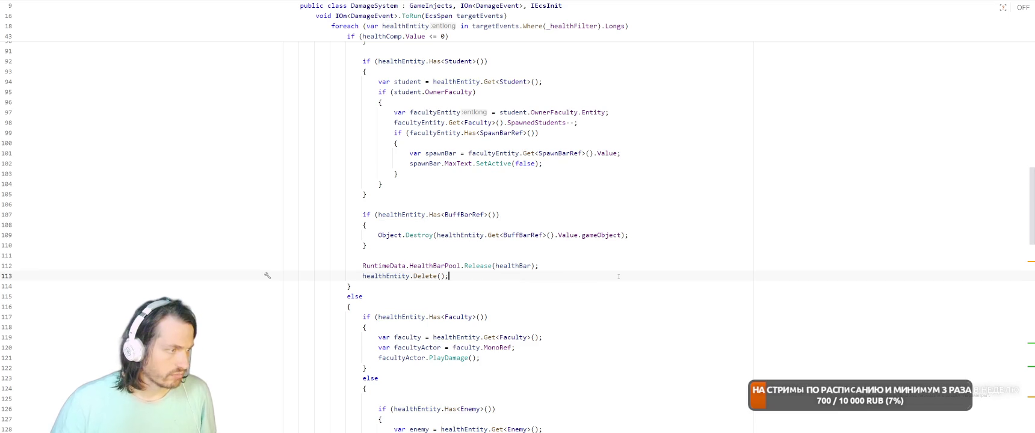
{"action": "key", "text": "shift+Home"}
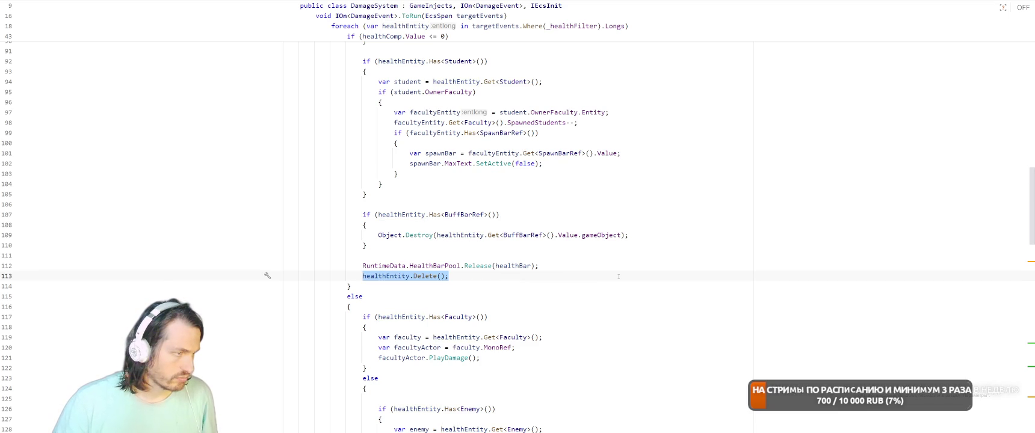
{"action": "key", "text": "BackSpace"}
{"action": "key", "text": "BackSpace"}
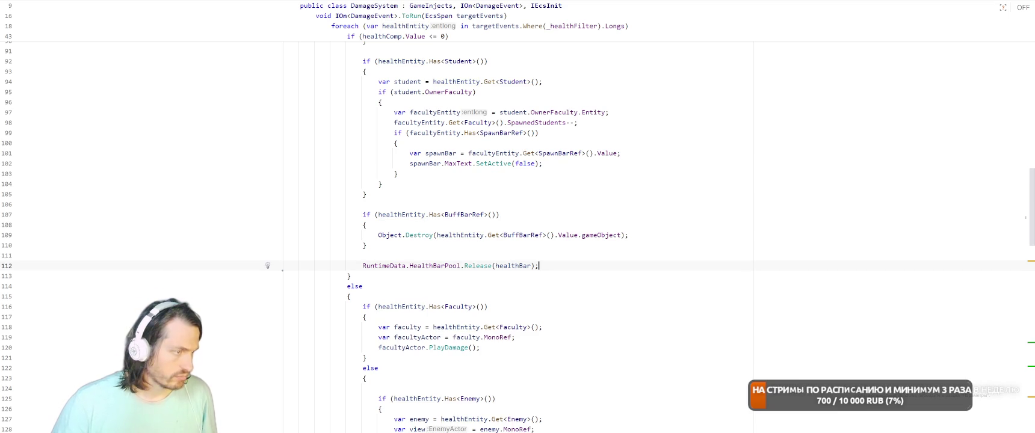
{"action": "scroll", "coordinate": [576, 208], "scroll_direction": "up", "scroll_amount": 4}
{"action": "scroll", "coordinate": [576, 209], "scroll_direction": "up", "scroll_amount": 1}
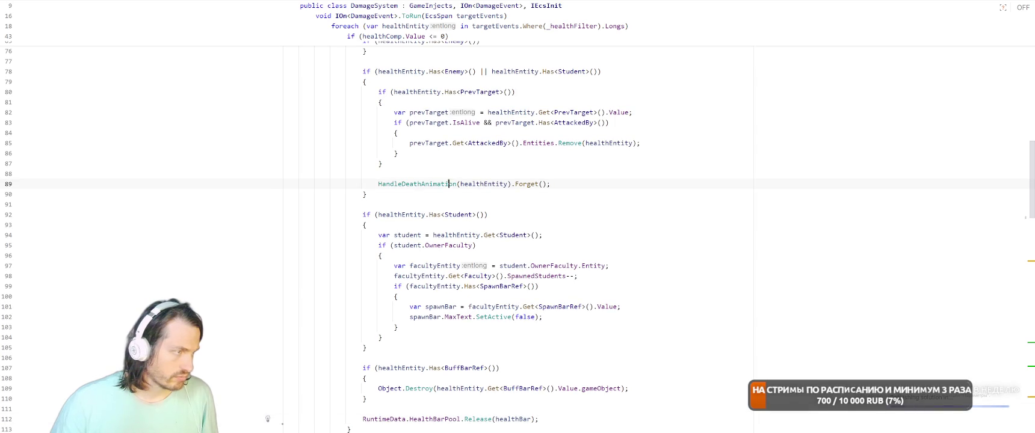
{"action": "left_click", "coordinate": [504, 163]}
- Insert healthEntity.Get<Sink>(); on a new line above the HandleDeathAnimation call
{"action": "key", "text": "Return"}
{"action": "key", "text": "Return"}
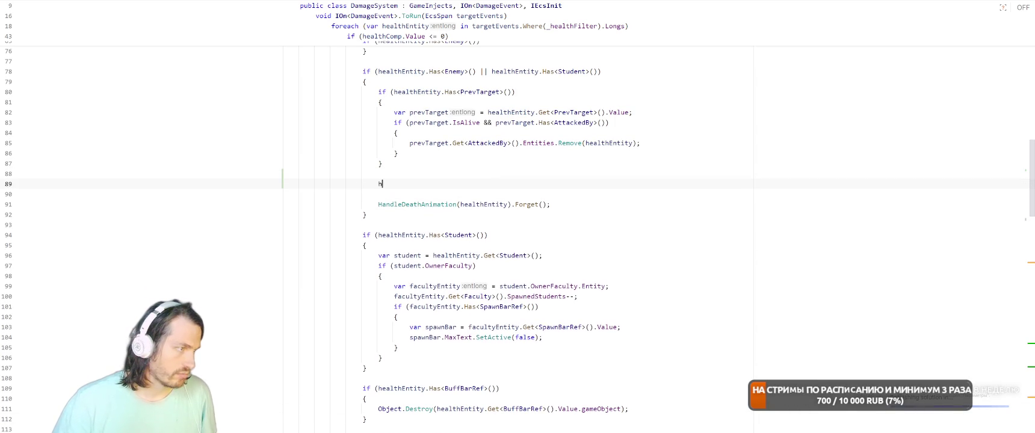
{"action": "type", "text": "hea"}
{"action": "key", "text": "Down"}
{"action": "key", "text": "Down"}
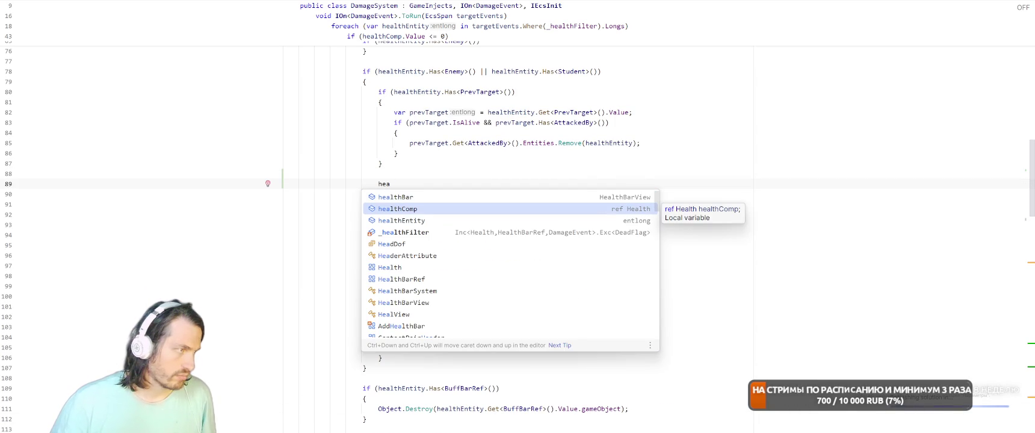
{"action": "key", "text": "Return"}
{"action": "type", "text": ".Get"}
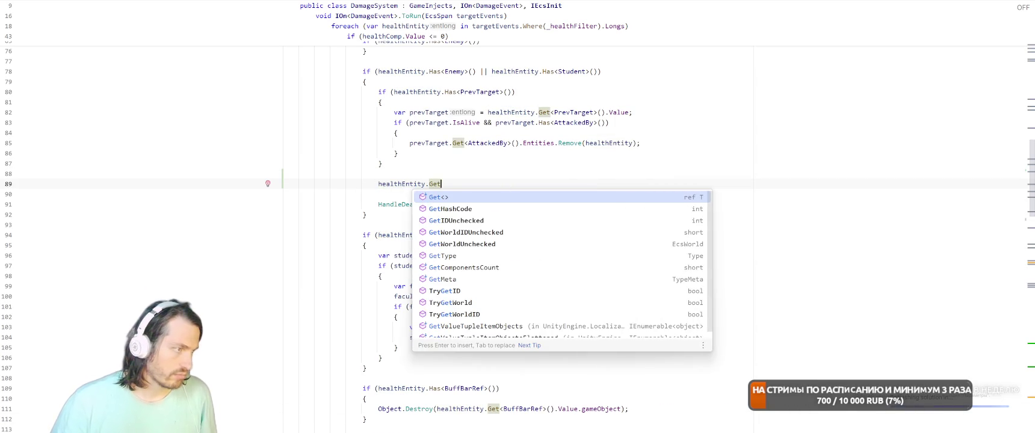
{"action": "key", "text": "Return"}
{"action": "type", "text": "Sin"}
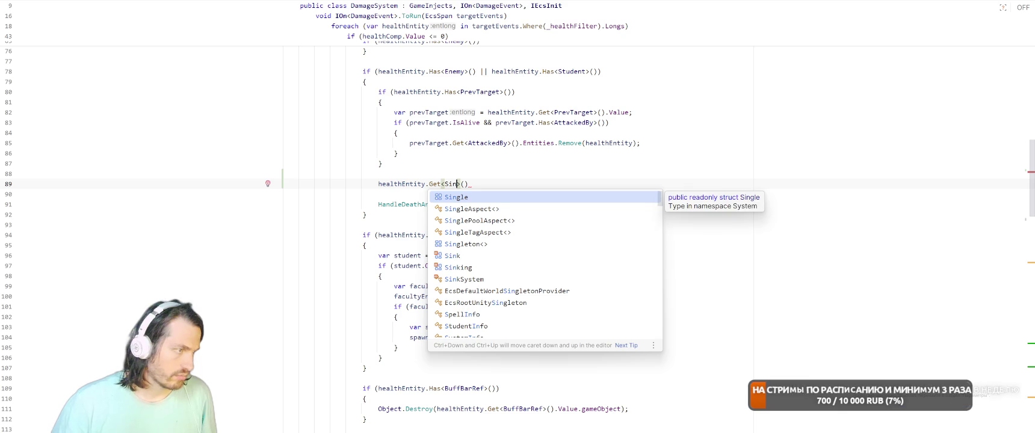
{"action": "type", "text": "k"}
{"action": "key", "text": "Return"}
{"action": "type", "text": ";"}
- Add and then remove an empty line after the faculty block's closing brace
{"action": "scroll", "coordinate": [454, 168], "scroll_direction": "down", "scroll_amount": 2}
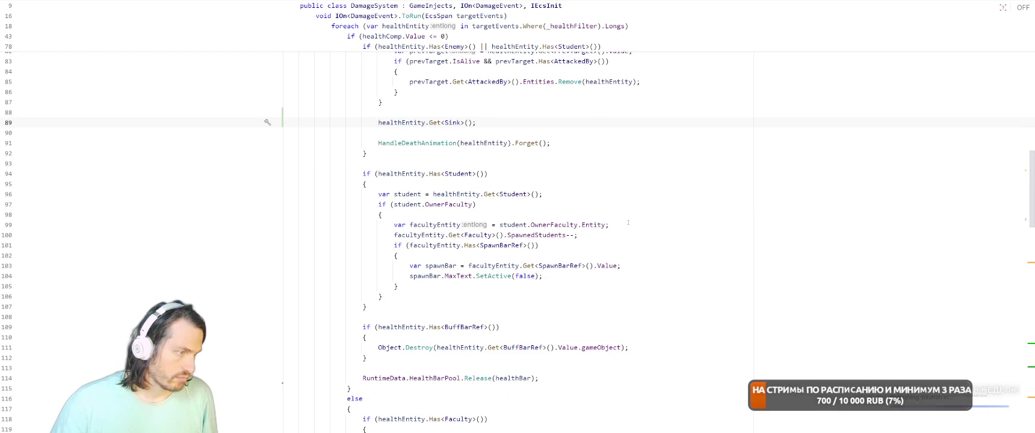
{"action": "left_click", "coordinate": [598, 372]}
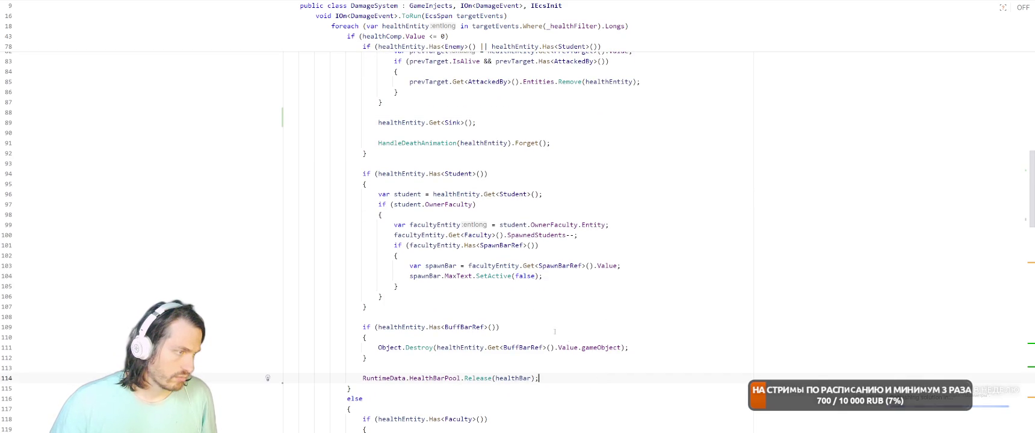
{"action": "left_click", "coordinate": [576, 298]}
{"action": "key", "text": "Return"}
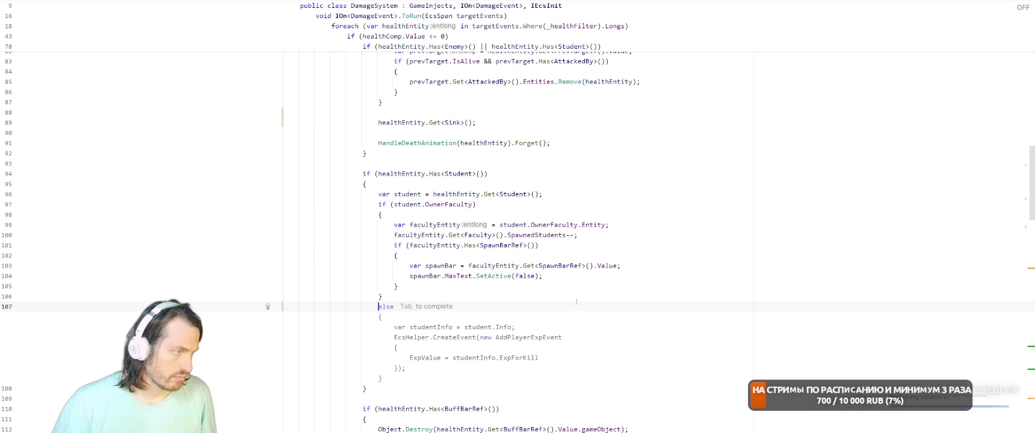
{"action": "scroll", "coordinate": [595, 292], "scroll_direction": "up", "scroll_amount": 3}
{"action": "key", "text": "BackSpace"}
{"action": "scroll", "coordinate": [620, 280], "scroll_direction": "down", "scroll_amount": 2}
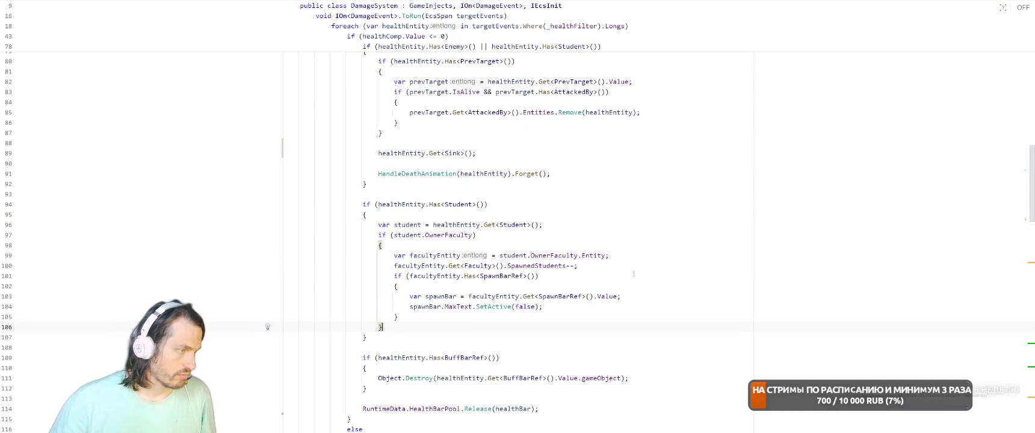
{"action": "scroll", "coordinate": [633, 273], "scroll_direction": "up", "scroll_amount": 15}
{"action": "scroll", "coordinate": [381, 157], "scroll_direction": "down", "scroll_amount": 3}
- Look over the student death block near the DeadFlag line without changing it
{"action": "left_click", "coordinate": [534, 247]}
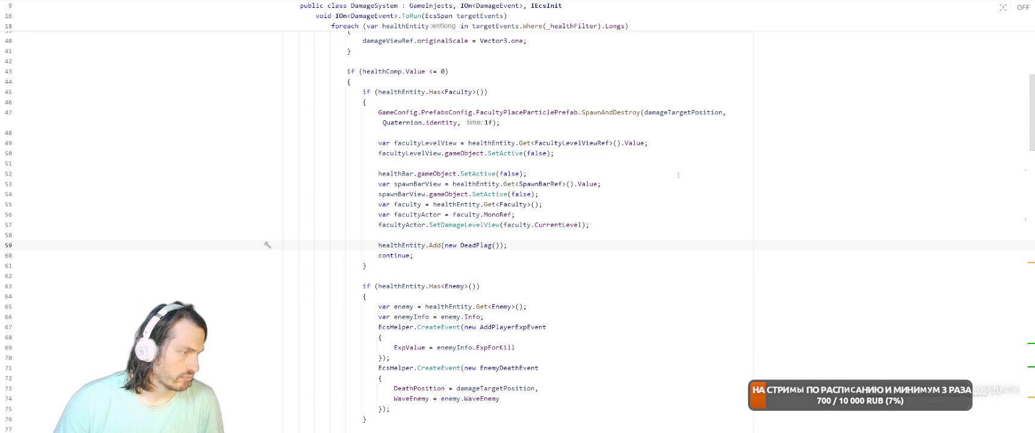
{"action": "scroll", "coordinate": [551, 247], "scroll_direction": "down", "scroll_amount": 8}
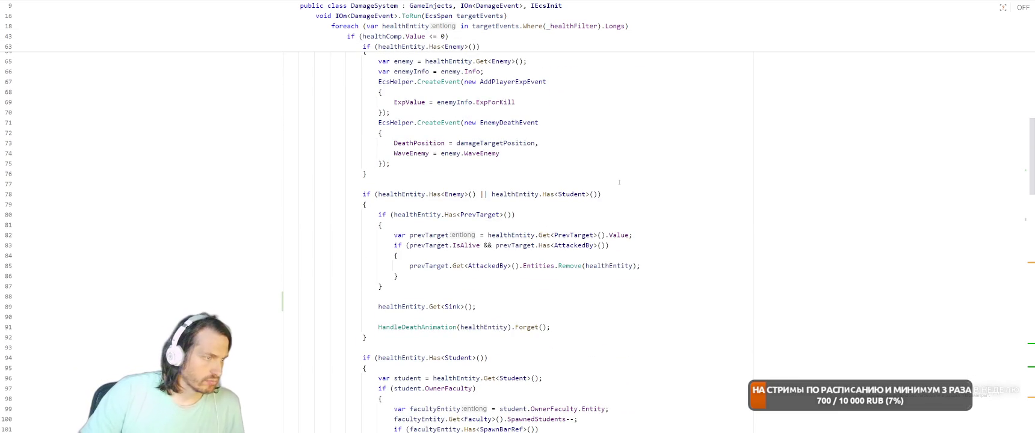
{"action": "scroll", "coordinate": [518, 240], "scroll_direction": "down", "scroll_amount": 4}
{"action": "left_click_drag", "start_coordinate": [363, 234], "coordinate": [425, 367]}
{"action": "left_click", "coordinate": [658, 279]}
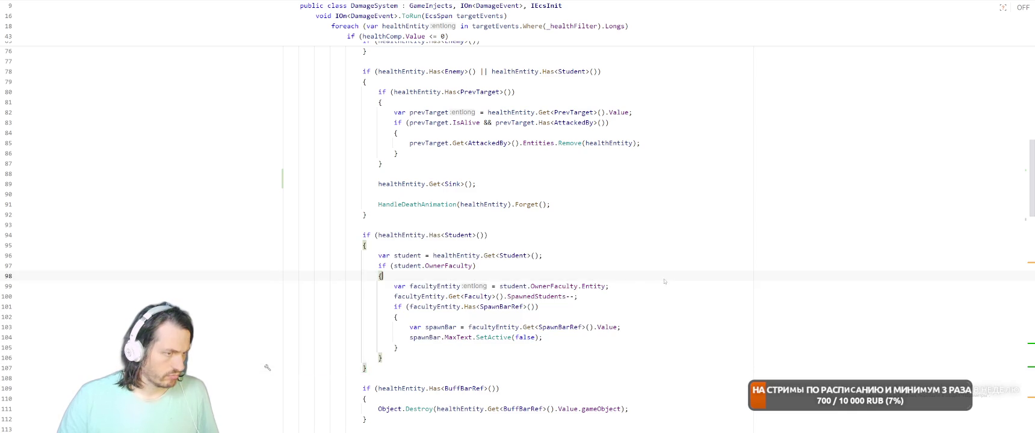
{"action": "scroll", "coordinate": [658, 282], "scroll_direction": "up", "scroll_amount": 3}
{"action": "scroll", "coordinate": [659, 282], "scroll_direction": "down", "scroll_amount": 3}
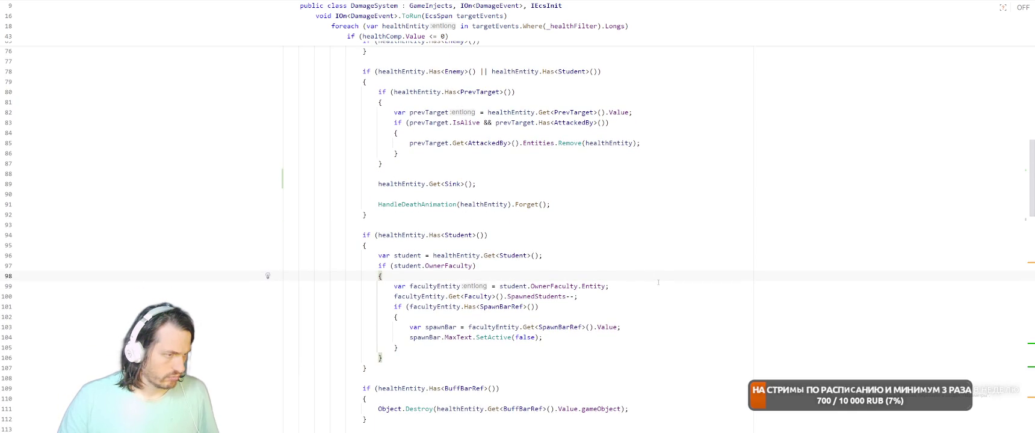
{"action": "scroll", "coordinate": [665, 279], "scroll_direction": "up", "scroll_amount": 3}
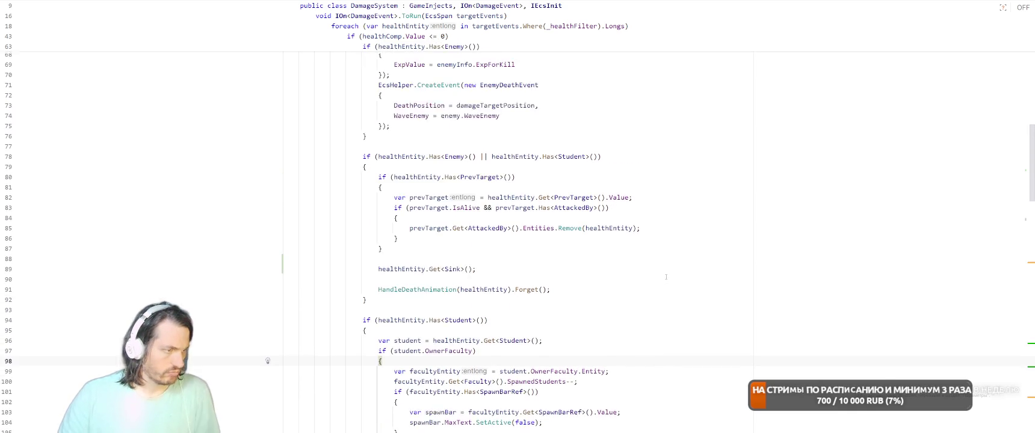
- Jump from the call below the new Sink line to HandleDeathAnimation's definition
{"action": "left_click", "coordinate": [666, 277]}
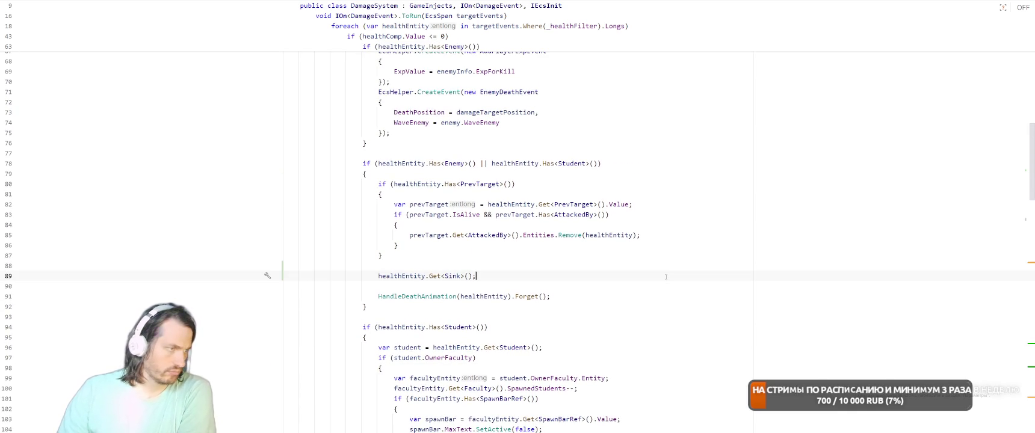
{"action": "key", "text": "Down"}
{"action": "key", "text": "Down"}
{"action": "key", "text": "End"}
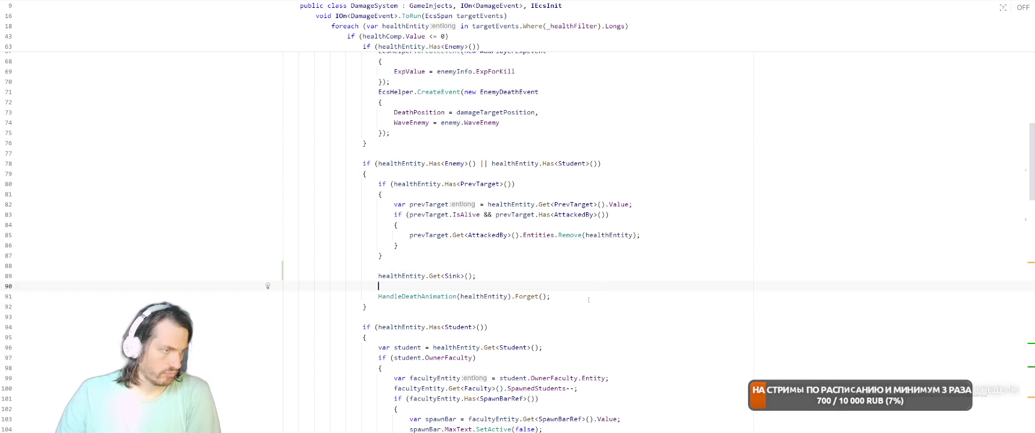
{"action": "key", "text": "ctrl+b"}
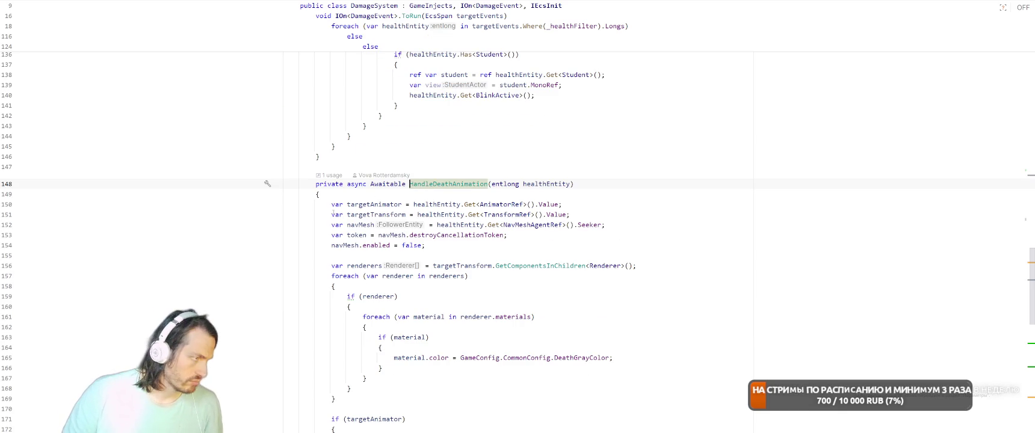
- Cut HandleDeathAnimation's body from line 150 onward out of DamageSystem
{"action": "key", "text": "Down"}
{"action": "key", "text": "Down"}
{"action": "key", "text": "Home"}
{"action": "key", "text": "shift+Down"}
{"action": "key", "text": "shift+Down"}
{"action": "key", "text": "shift+Down"}
{"action": "key", "text": "shift+Down"}
{"action": "key", "text": "shift+Down"}
{"action": "key", "text": "shift+Down"}
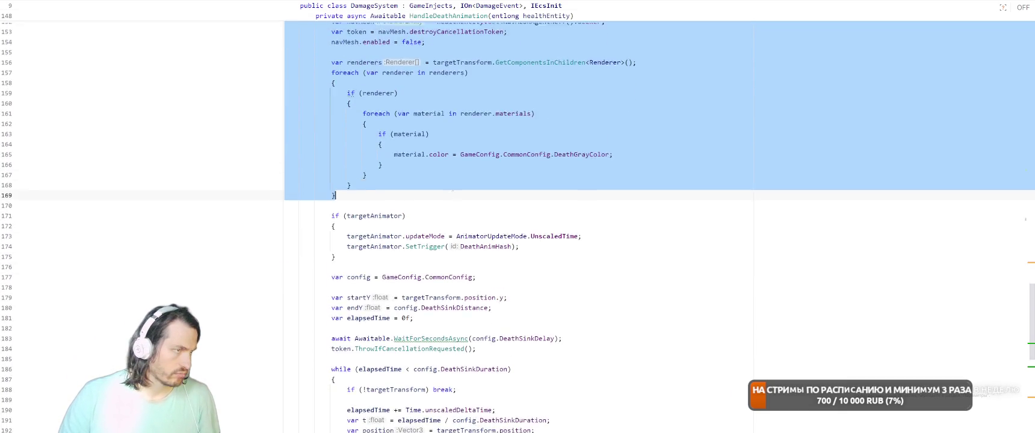
{"action": "key", "text": "shift+Up"}
{"action": "key", "text": "shift+Up"}
{"action": "key", "text": "shift+Up"}
{"action": "left_click", "coordinate": [507, 178]}
{"action": "left_click", "coordinate": [331, 147]}
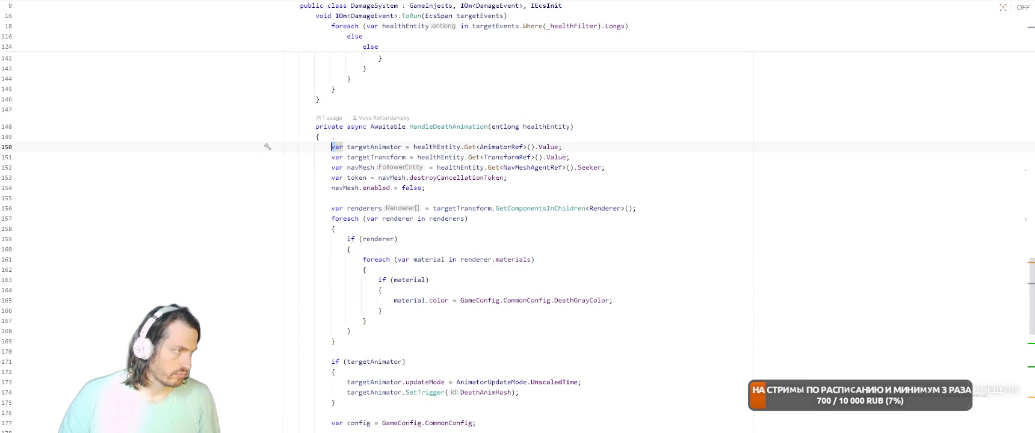
{"action": "mouse_move", "coordinate": [331, 146]}
{"action": "left_mouse_down"}
{"action": "mouse_move", "coordinate": [421, 283]}
{"action": "mouse_move", "coordinate": [465, 209]}
{"action": "mouse_move", "coordinate": [385, 162]}
{"action": "mouse_move", "coordinate": [547, 252]}
{"action": "left_mouse_up"}
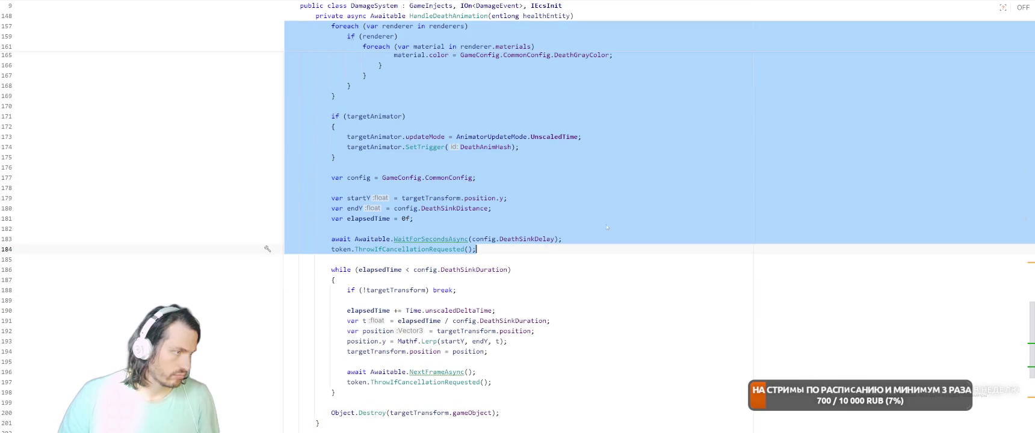
{"action": "left_click", "coordinate": [627, 190]}
{"action": "mouse_move", "coordinate": [502, 212]}
{"action": "left_mouse_down"}
{"action": "mouse_move", "coordinate": [337, 133]}
{"action": "mouse_move", "coordinate": [334, 120]}
{"action": "mouse_move", "coordinate": [332, 272]}
{"action": "mouse_move", "coordinate": [331, 178]}
{"action": "left_mouse_up"}
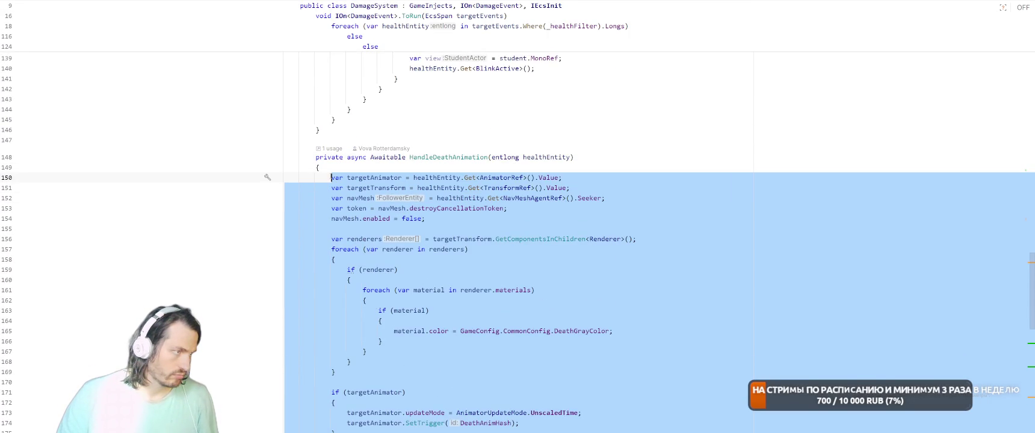
{"action": "key", "text": "ctrl+x"}
{"action": "key", "text": "ctrl+Tab"}
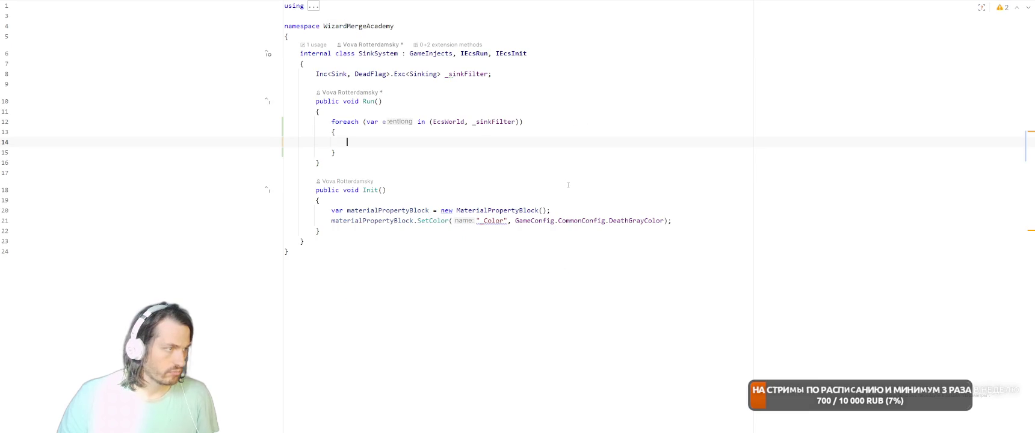
- Paste the death animation code into the foreach and rename the loop variable to healthEntity
{"action": "key", "text": "ctrl+v"}
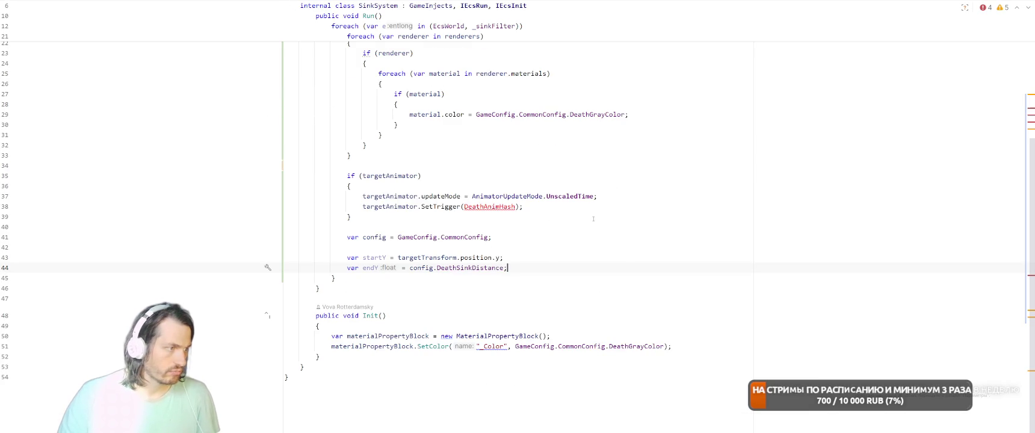
{"action": "left_click", "coordinate": [521, 135]}
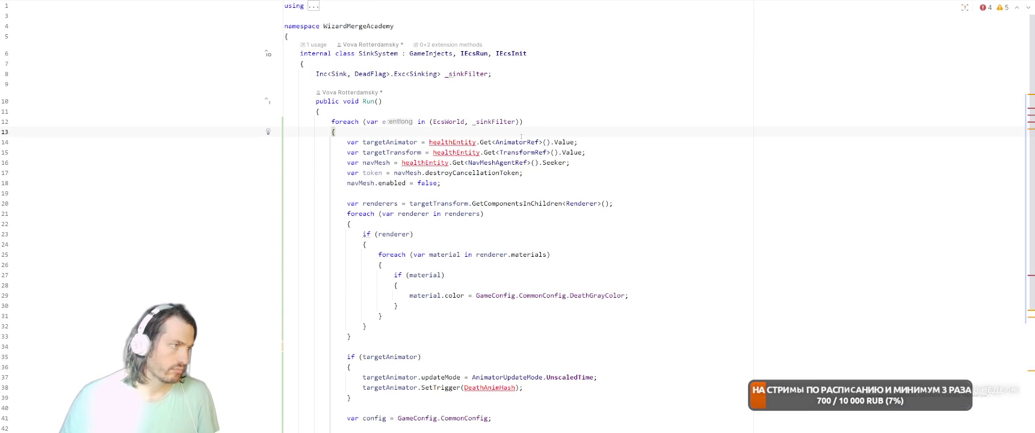
{"action": "key", "text": "Return"}
{"action": "key", "text": "Return"}
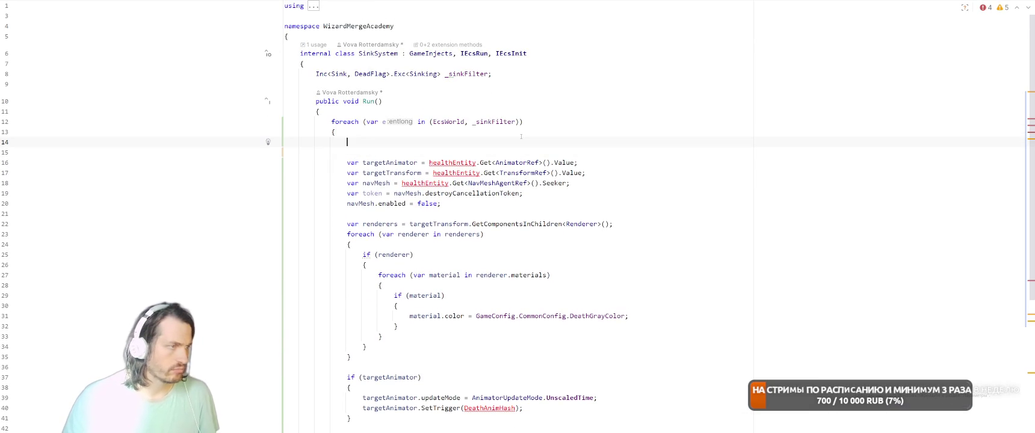
{"action": "left_click", "coordinate": [448, 162]}
{"action": "double_click", "coordinate": [448, 163]}
{"action": "key", "text": "ctrl+c"}
{"action": "double_click", "coordinate": [383, 122]}
{"action": "key", "text": "ctrl+v"}
- Declare a sink variable with the suggested Get<Sink>() call at the top of the loop
{"action": "left_click", "coordinate": [468, 143]}
{"action": "type", "text": "var s"}
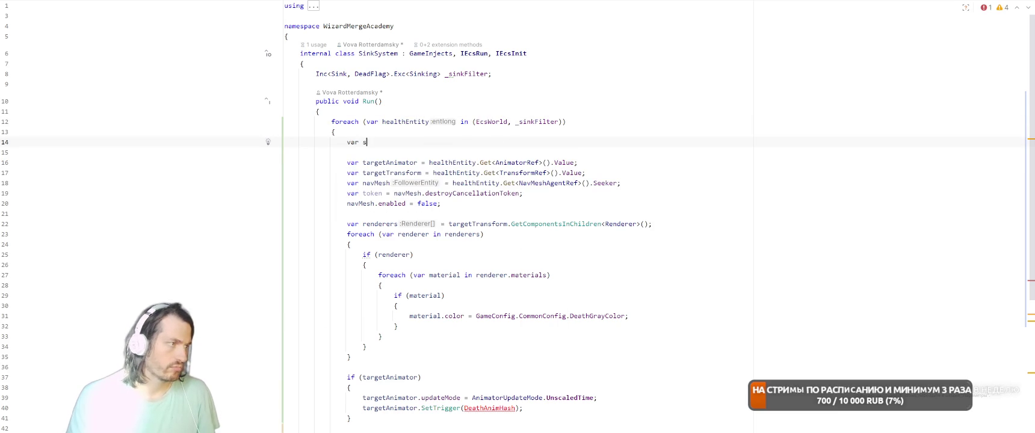
{"action": "type", "text": "imnk ="}
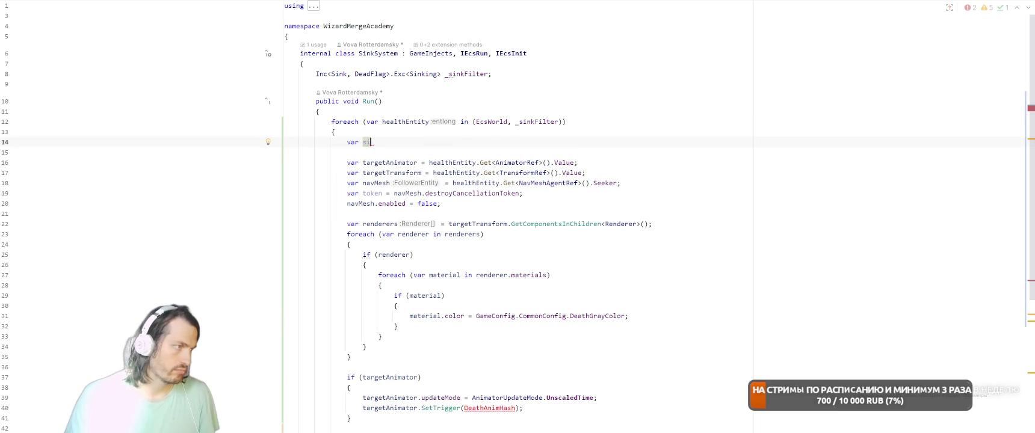
{"action": "key", "text": "Tab"}
{"action": "key", "text": "Down"}
{"action": "key", "text": "Return"}
- Wrap the pasted death setup in 'if (sink.Elapsed == 0) {'
{"action": "type", "text": "if (sk"}
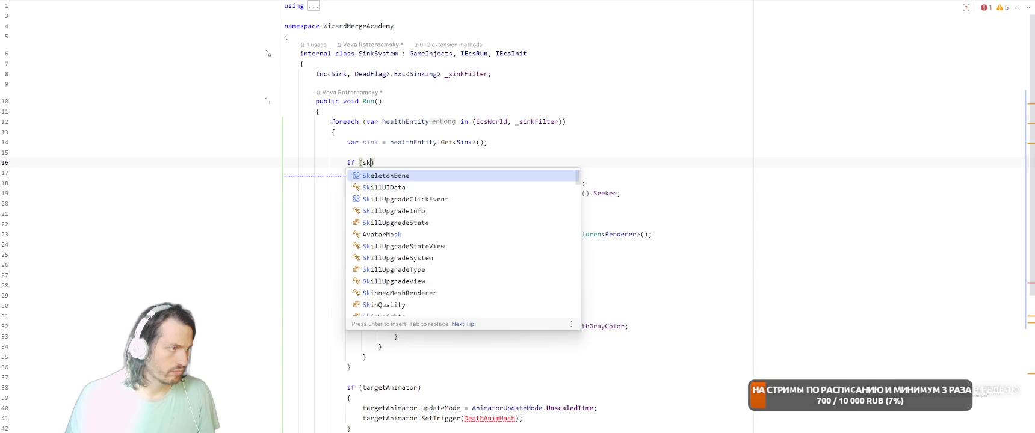
{"action": "type", "text": "ink."}
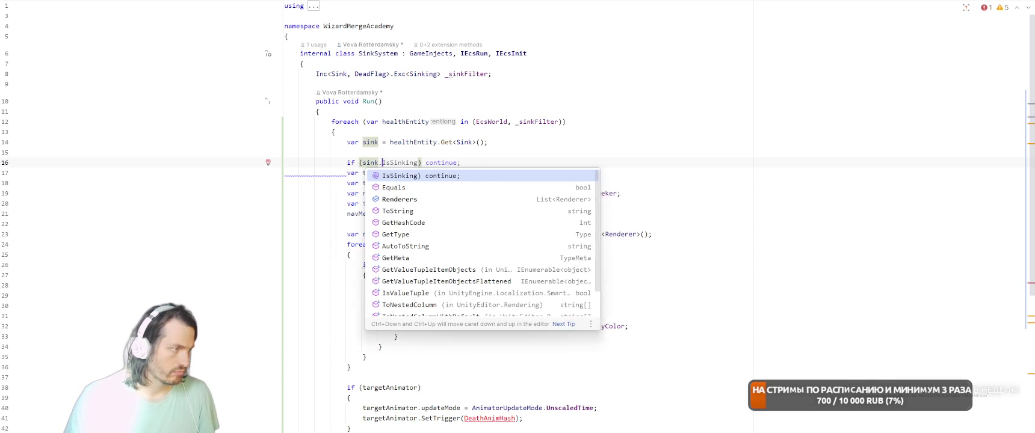
{"action": "type", "text": "Tim"}
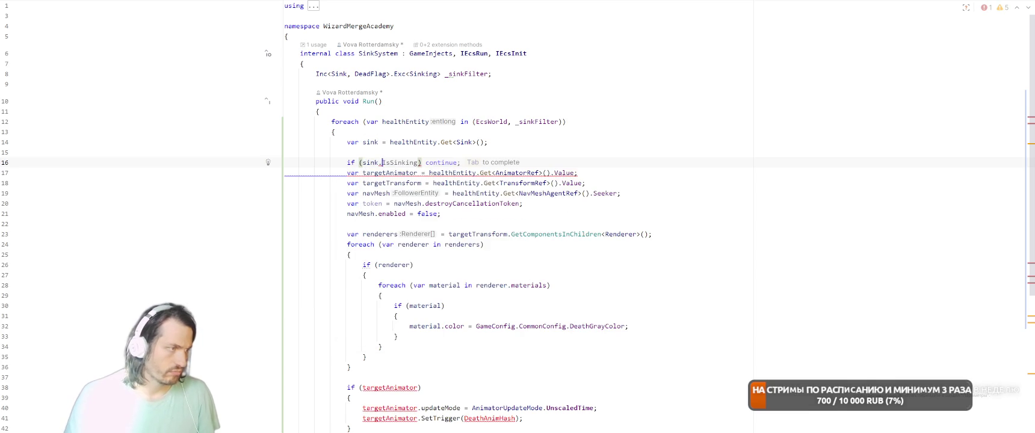
{"action": "key", "text": "BackSpace"}
{"action": "key", "text": "BackSpace"}
{"action": "key", "text": "BackSpace"}
{"action": "type", "text": "Elasp"}
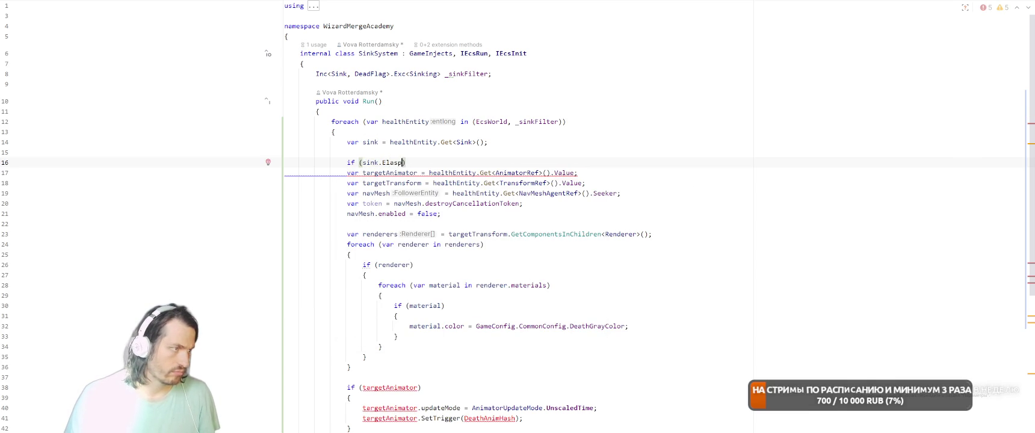
{"action": "key", "text": "BackSpace"}
{"action": "type", "text": "psed == 0) {"}
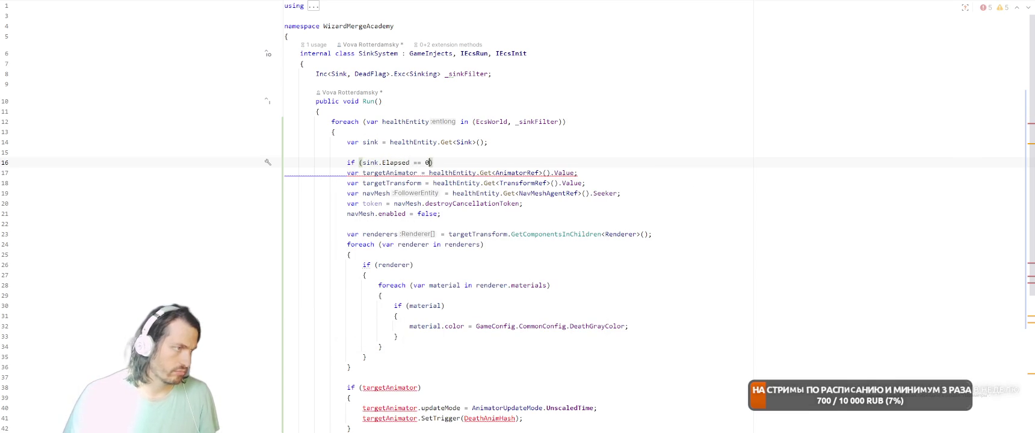
{"action": "scroll", "coordinate": [430, 218], "scroll_direction": "down", "scroll_amount": 2}
{"action": "scroll", "coordinate": [431, 217], "scroll_direction": "down", "scroll_amount": 5}
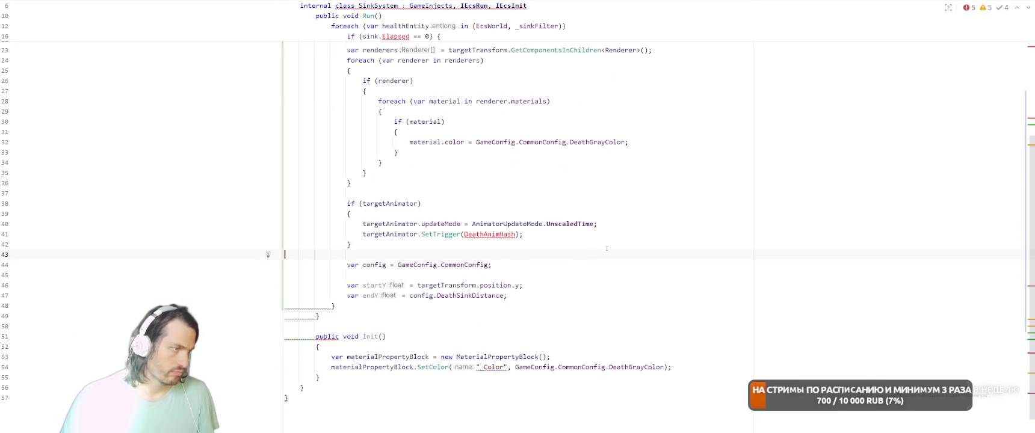
{"action": "key", "text": "ctrl+Tab"}
{"action": "scroll", "coordinate": [600, 195], "scroll_direction": "up", "scroll_amount": 20}
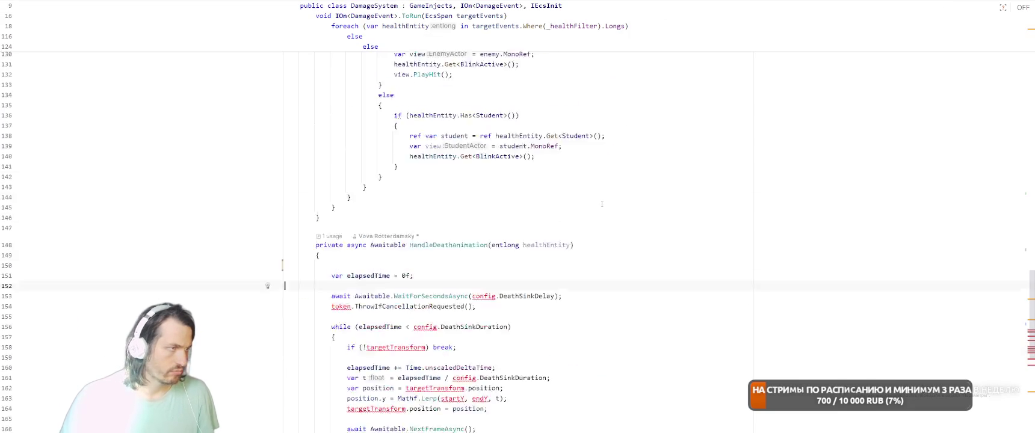
- Cut the DeathAnimHash declaration from DamageSystem and paste it into SinkSystem
{"action": "left_click", "coordinate": [654, 70]}
{"action": "key", "text": "shift+Home"}
{"action": "key", "text": "ctrl+x"}
{"action": "key", "text": "ctrl+Tab"}
{"action": "left_click", "coordinate": [547, 85]}
{"action": "key", "text": "ctrl+v"}
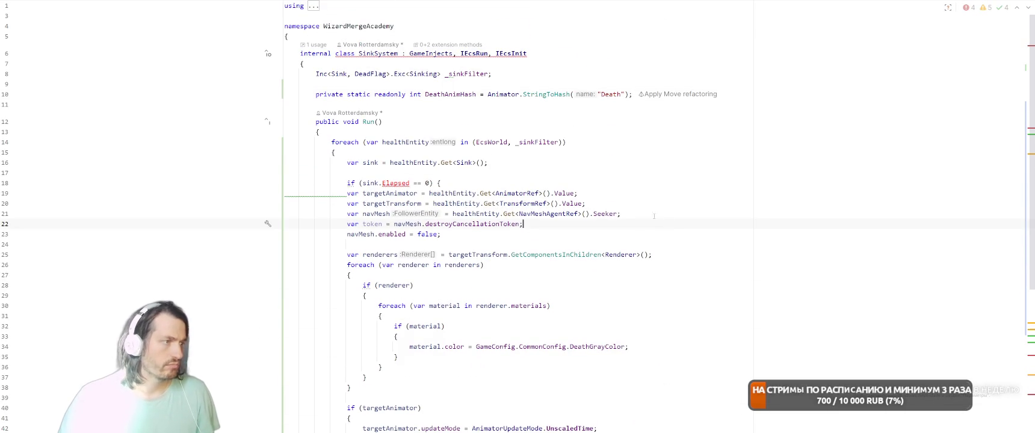
- Create the missing Elapsed member as a float field in the Sink struct
{"action": "left_click", "coordinate": [395, 182]}
{"action": "key", "text": "alt+Return"}
{"action": "key", "text": "Down"}
{"action": "key", "text": "Down"}
{"action": "key", "text": "Down"}
{"action": "key", "text": "Return"}
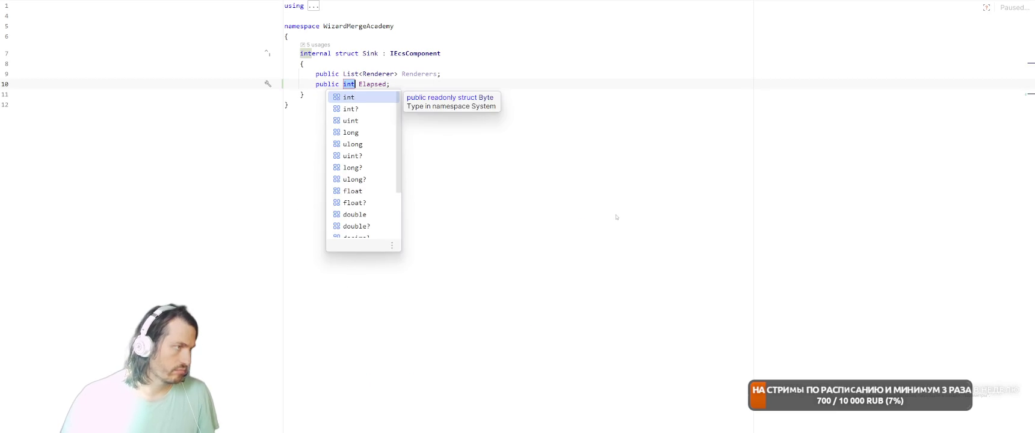
{"action": "type", "text": "float"}
{"action": "key", "text": "Return"}
{"action": "key", "text": "Return"}
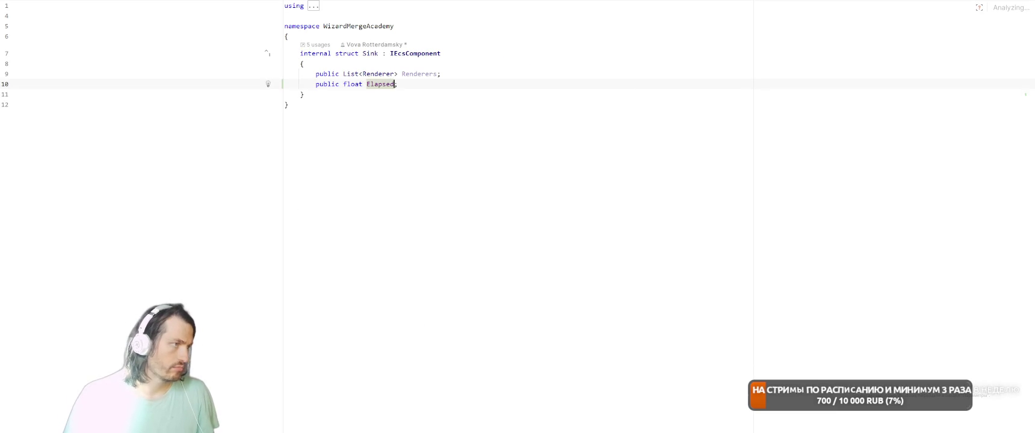
{"action": "key", "text": "ctrl+minus"}
{"action": "scroll", "coordinate": [503, 335], "scroll_direction": "down", "scroll_amount": 5}
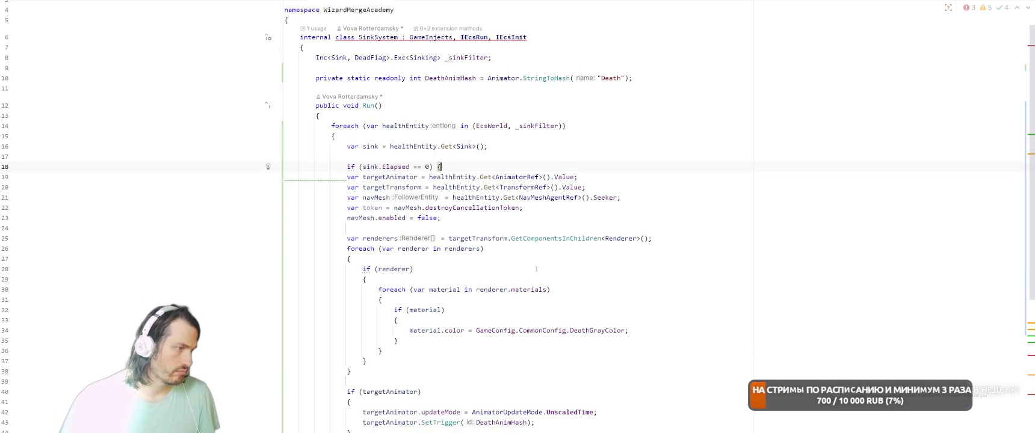
- Close the Elapsed-zero setup block with a brace in SinkSystem and review the Sink struct
{"action": "type", "text": "} else {"}
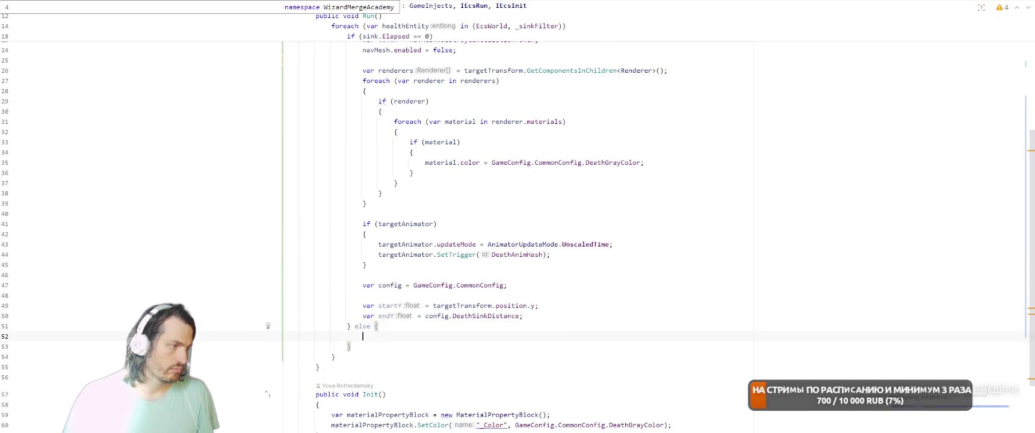
{"action": "key", "text": "ctrl+shift+minus"}
{"action": "left_click", "coordinate": [594, 162]}
- Jump to the DeathSinkDelay error in DamageSystem's HandleDeathAnimation
{"action": "key", "text": "ctrl+Tab"}
{"action": "scroll", "coordinate": [576, 220], "scroll_direction": "down", "scroll_amount": 6}
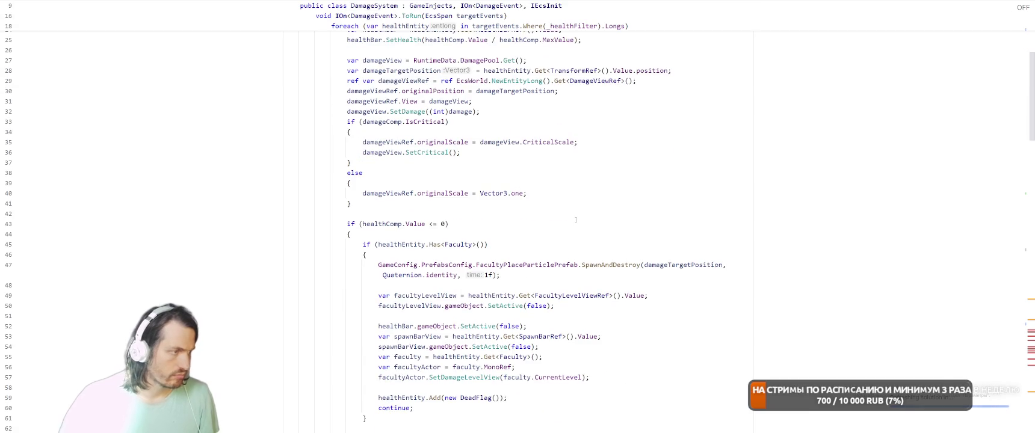
{"action": "key", "text": "F2"}
{"action": "left_click", "coordinate": [598, 207]}
{"action": "left_click", "coordinate": [508, 169]}
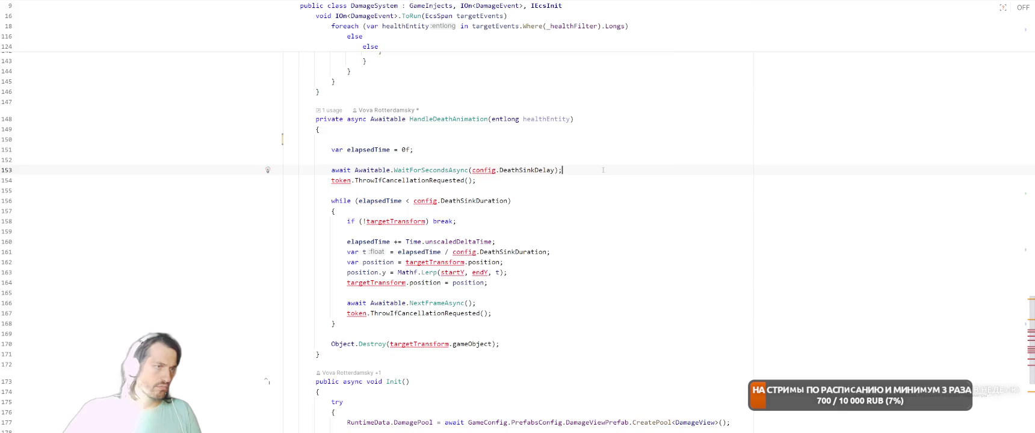
- Add 'sink.Elapsed += Time.unscaledDeltaTime;' in SinkSystem
{"action": "key", "text": "ctrl+alt+Left"}
{"action": "key", "text": "ctrl+alt+Left"}
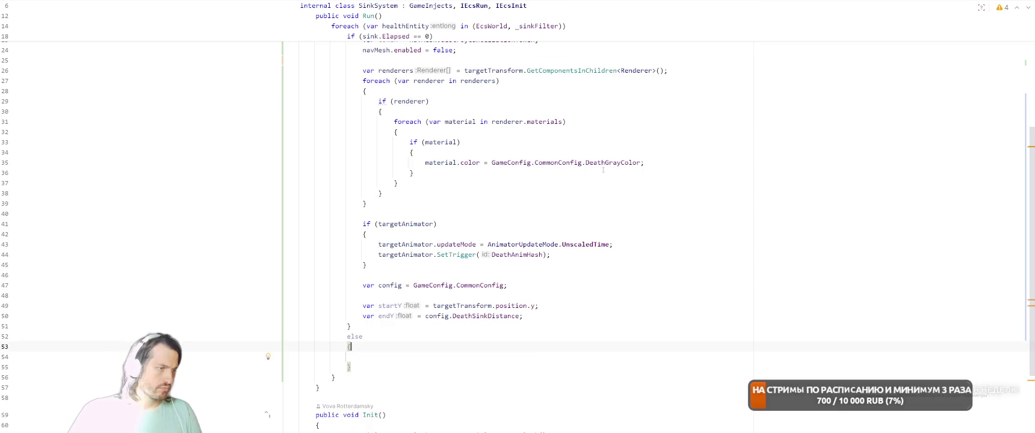
{"action": "type", "text": "sink.Elapsed -= Time.unscaledDeltaTime;"}
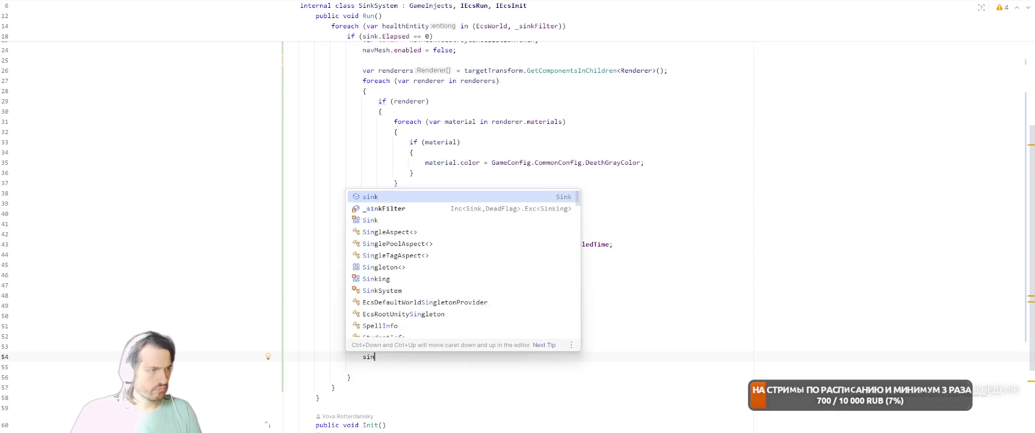
{"action": "left_click", "coordinate": [420, 356]}
{"action": "key", "text": "BackSpace"}
{"action": "type", "text": "+= Time.unscaledDeltaTime;"}
{"action": "left_click", "coordinate": [509, 357]}
- Delete the else branch header and its stray closing brace in SinkSystem
{"action": "key", "text": "ctrl+Tab"}
{"action": "key", "text": "ctrl+e"}
{"action": "key", "text": "Return"}
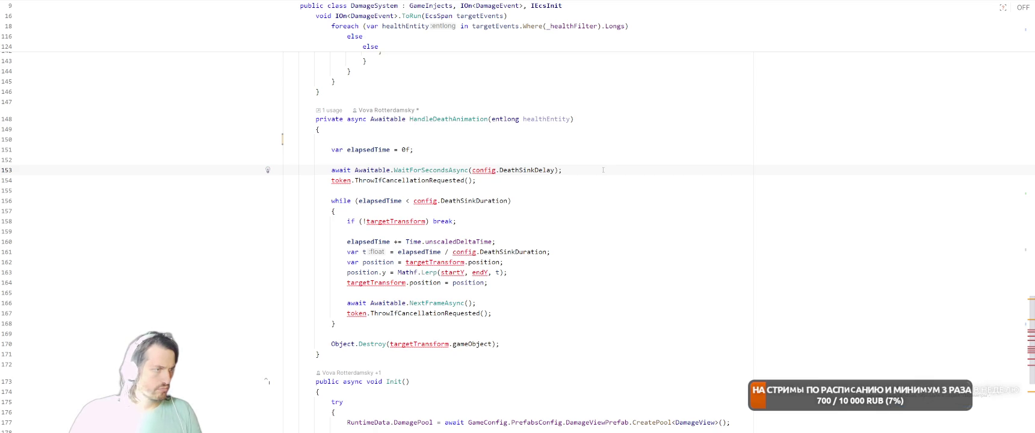
{"action": "key", "text": "ctrl+alt+Left"}
{"action": "key", "text": "ctrl+alt+Left"}
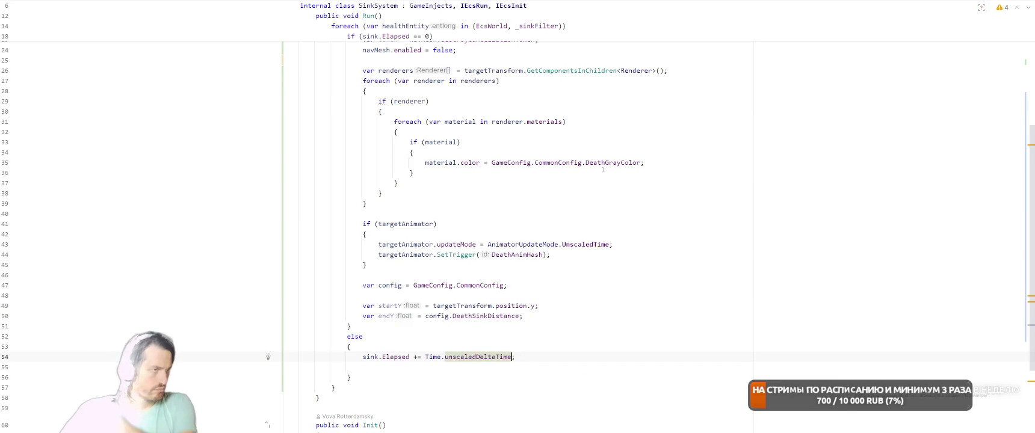
{"action": "scroll", "coordinate": [603, 169], "scroll_direction": "up", "scroll_amount": 5}
{"action": "scroll", "coordinate": [512, 136], "scroll_direction": "down", "scroll_amount": 3}
{"action": "scroll", "coordinate": [512, 136], "scroll_direction": "down", "scroll_amount": 2}
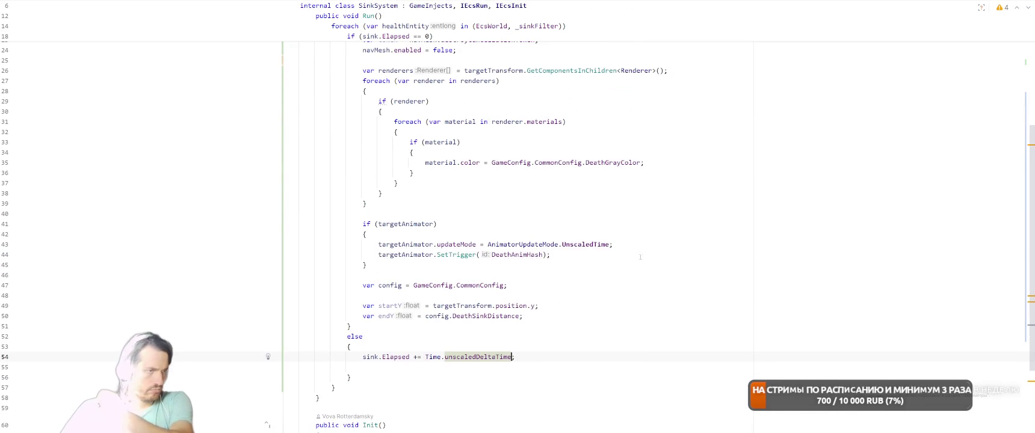
{"action": "scroll", "coordinate": [629, 297], "scroll_direction": "up", "scroll_amount": 2}
{"action": "scroll", "coordinate": [614, 313], "scroll_direction": "down", "scroll_amount": 2}
{"action": "key", "text": "Up"}
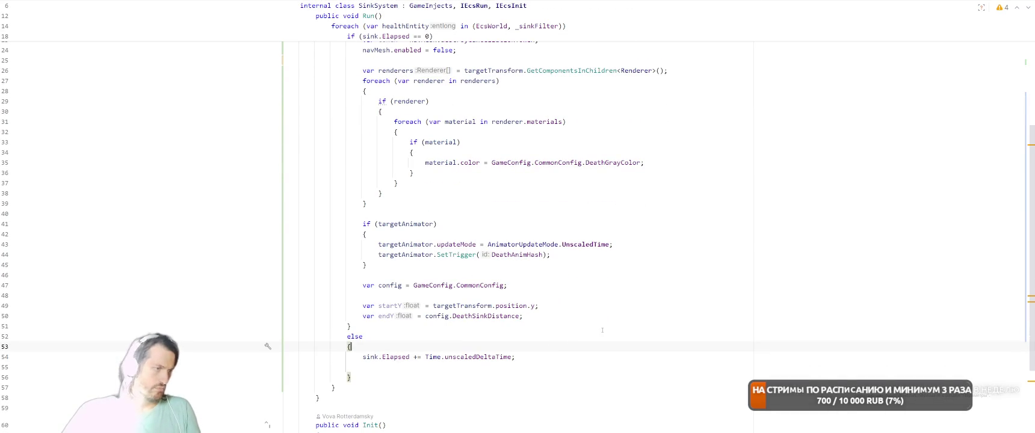
{"action": "key", "text": "shift+Up"}
{"action": "key", "text": "BackSpace"}
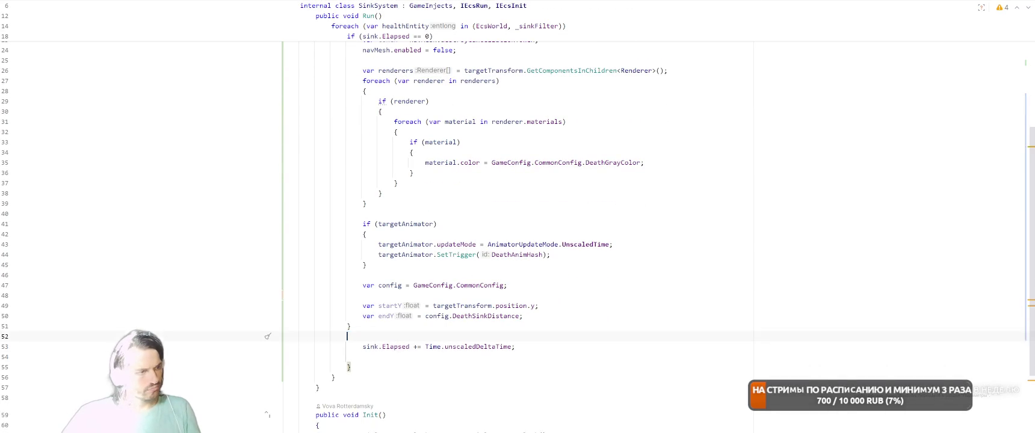
{"action": "key", "text": "Down"}
{"action": "key", "text": "BackSpace"}
- Add an if checking sink.Elapsed against DeathSinkDuration below the Elapsed update
{"action": "key", "text": "Up"}
{"action": "key", "text": "Up"}
{"action": "key", "text": "Home"}
{"action": "key", "text": "Down"}
{"action": "key", "text": "Return"}
{"action": "type", "text": "if (s"}
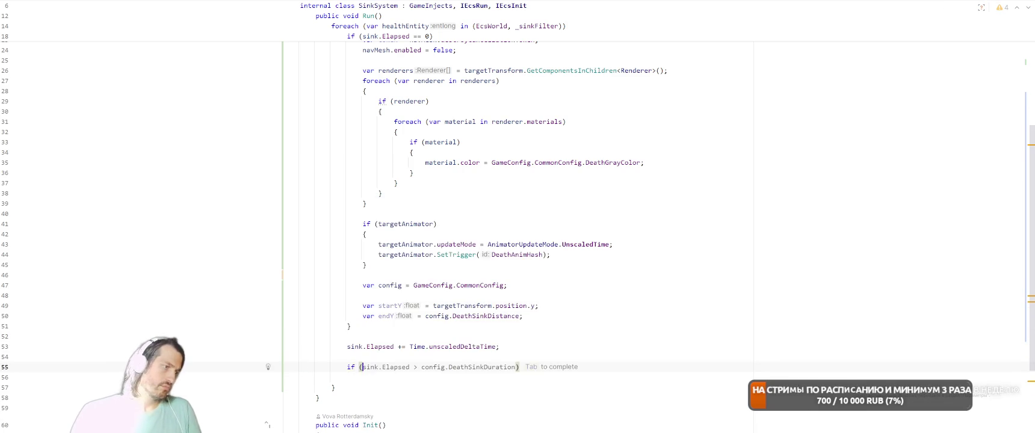
{"action": "type", "text": "ink"}
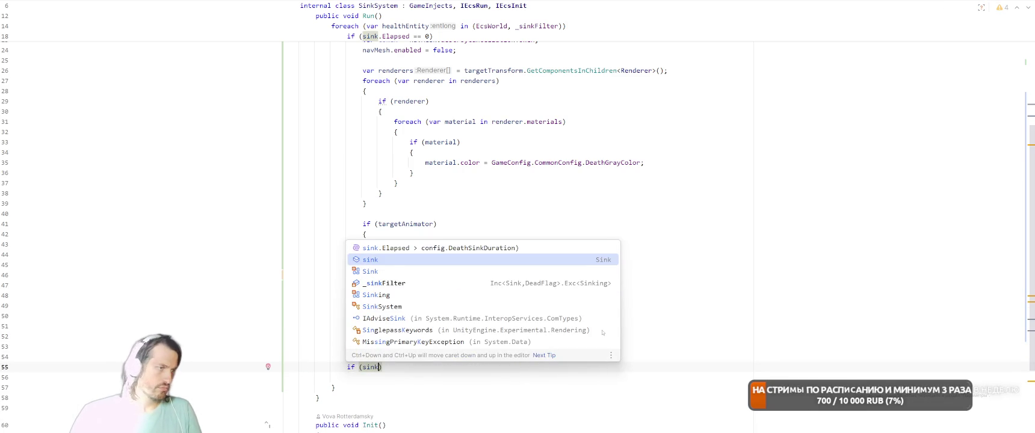
{"action": "key", "text": "Up"}
{"action": "key", "text": "Return"}
{"action": "key", "text": "ctrl+Left"}
{"action": "key", "text": "ctrl+Left"}
{"action": "key", "text": "ctrl+Left"}
- Delete the unused cancellation token line from the Sink struct
{"action": "key", "text": "ctrl+alt+Left"}
{"action": "key", "text": "ctrl+alt+Left"}
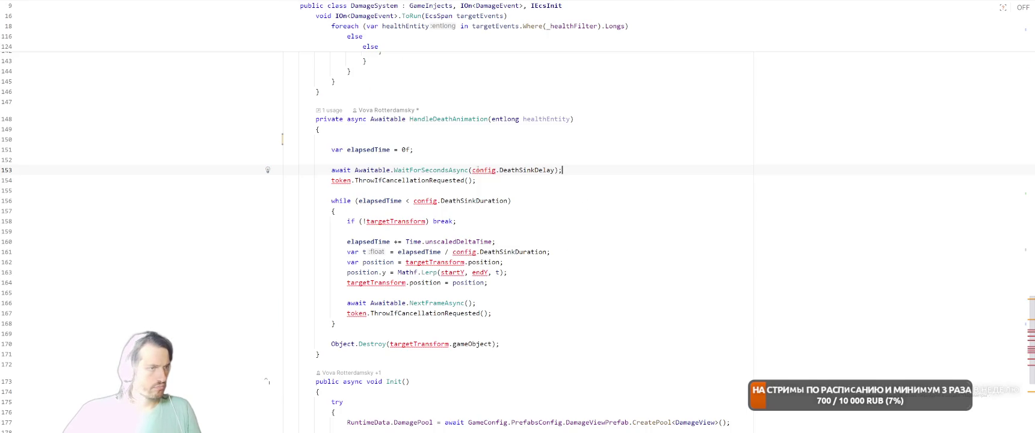
{"action": "key", "text": "ctrl+alt+Right"}
{"action": "key", "text": "ctrl+alt+Right"}
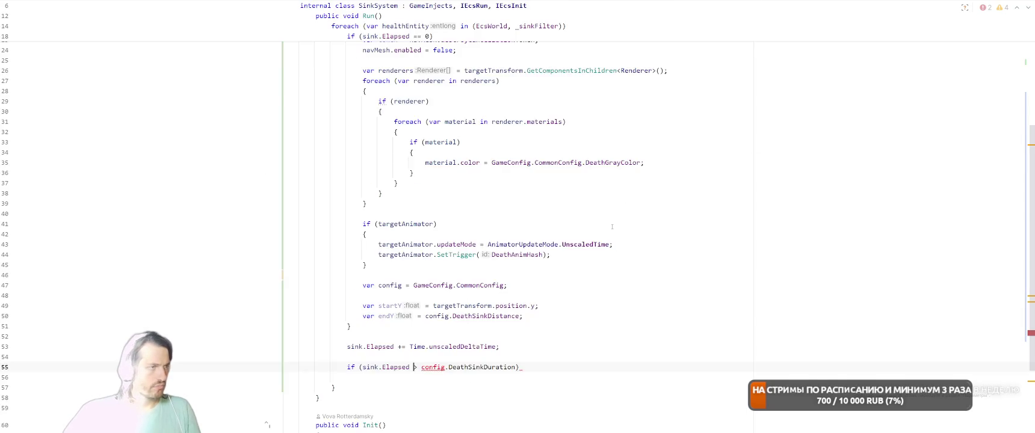
{"action": "left_click", "coordinate": [397, 233]}
{"action": "key", "text": "End"}
{"action": "key", "text": "shift+Home"}
{"action": "key", "text": "BackSpace"}
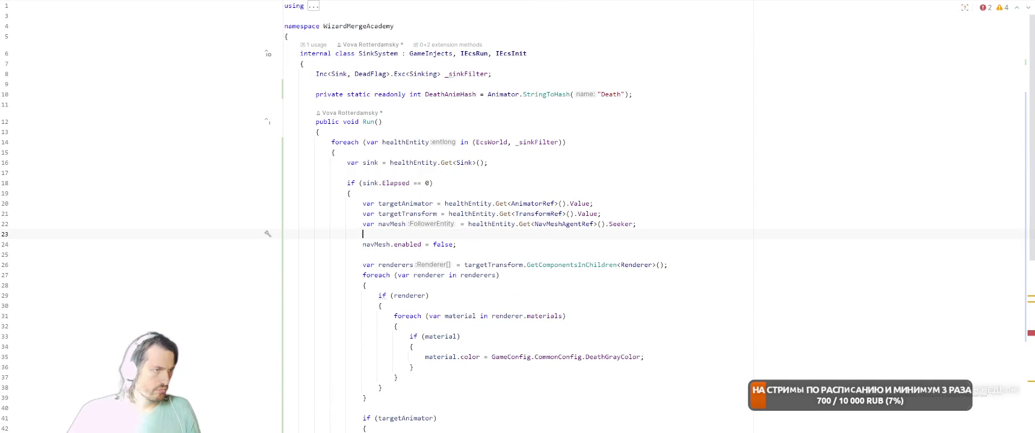
{"action": "key", "text": "BackSpace"}
{"action": "scroll", "coordinate": [646, 246], "scroll_direction": "down", "scroll_amount": 2}
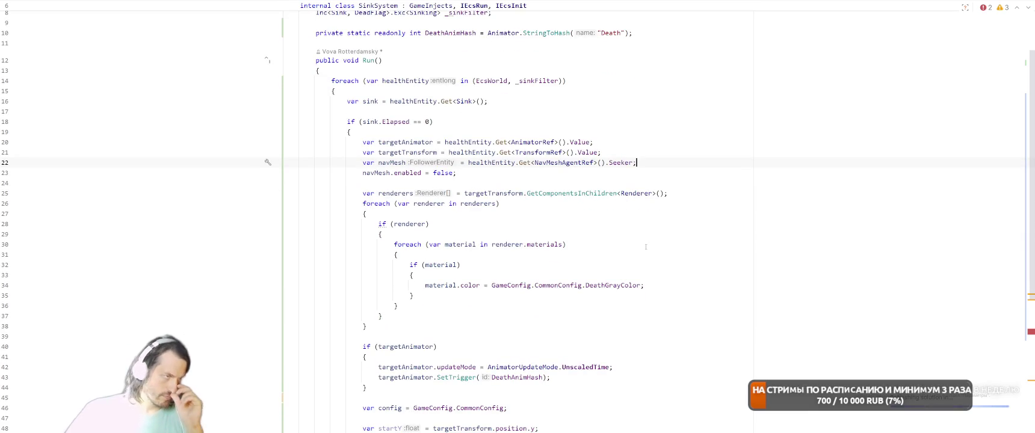
{"action": "scroll", "coordinate": [679, 237], "scroll_direction": "down", "scroll_amount": 4}
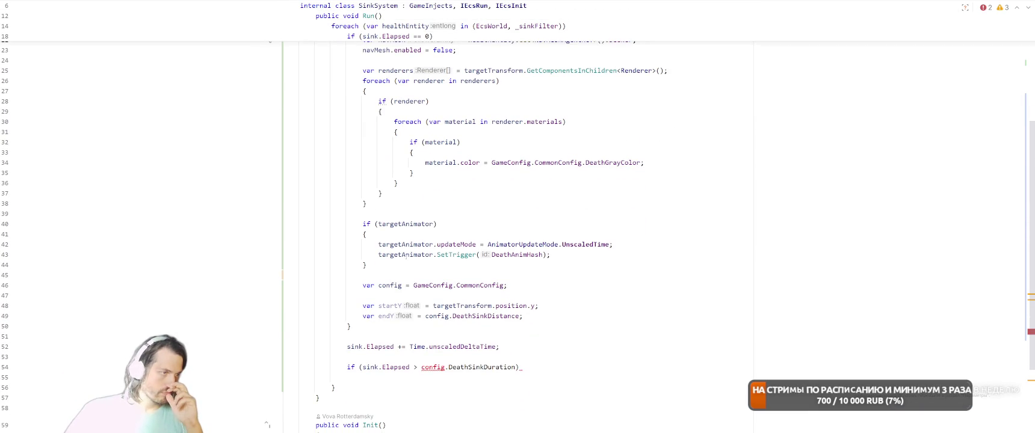
- Replace config with GameConfig.CommonConfig in the duration check and open its body
{"action": "left_click", "coordinate": [605, 288]}
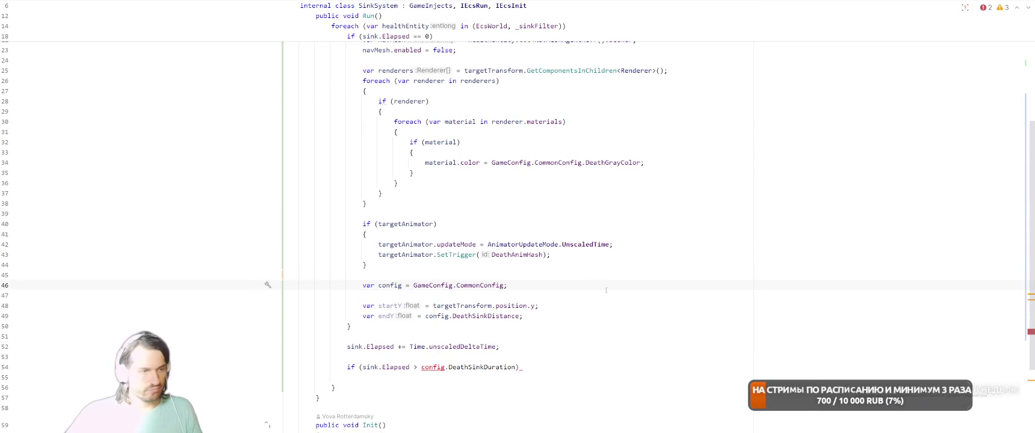
{"action": "left_click_drag", "start_coordinate": [413, 285], "coordinate": [505, 286]}
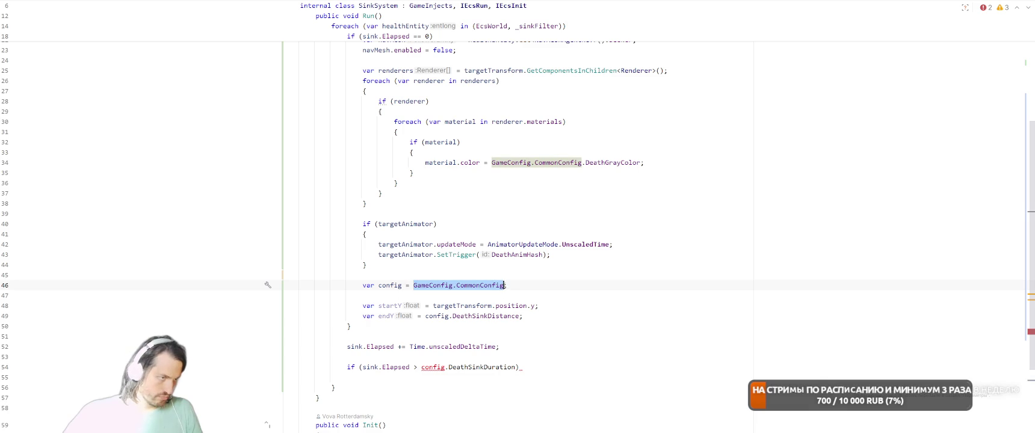
{"action": "key", "text": "ctrl+c"}
{"action": "double_click", "coordinate": [432, 367]}
{"action": "key", "text": "ctrl+v"}
{"action": "type", "text": "{"}
{"action": "key", "text": "Return"}
- Delete the now-unused config variable declaration
{"action": "scroll", "coordinate": [537, 312], "scroll_direction": "down", "scroll_amount": 1}
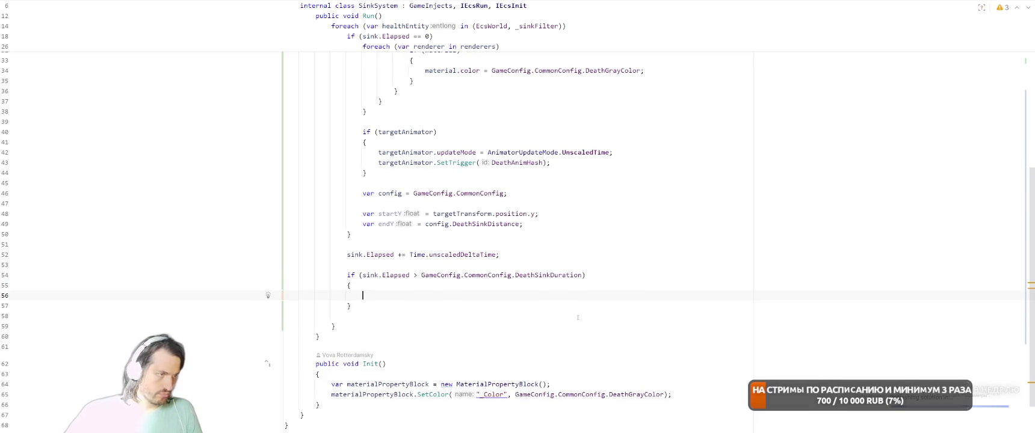
{"action": "key", "text": "Up"}
{"action": "key", "text": "Up"}
{"action": "key", "text": "Up"}
{"action": "key", "text": "shift+End"}
{"action": "key", "text": "Delete"}
{"action": "key", "text": "Delete"}
{"action": "key", "text": "Delete"}
{"action": "key", "text": "Down"}
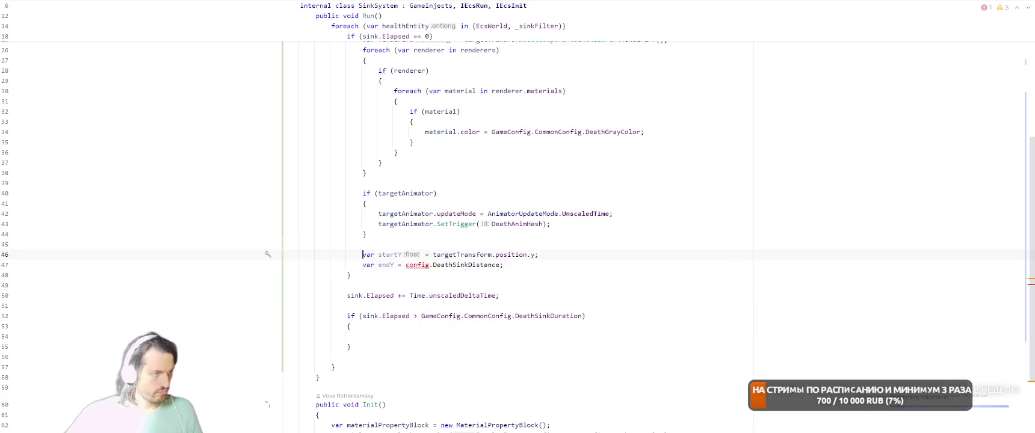
- Cut the sinking while-loop out of DamageSystem's HandleDeathAnimation
{"action": "key", "text": "ctrl+alt+Left"}
{"action": "key", "text": "ctrl+alt+Left"}
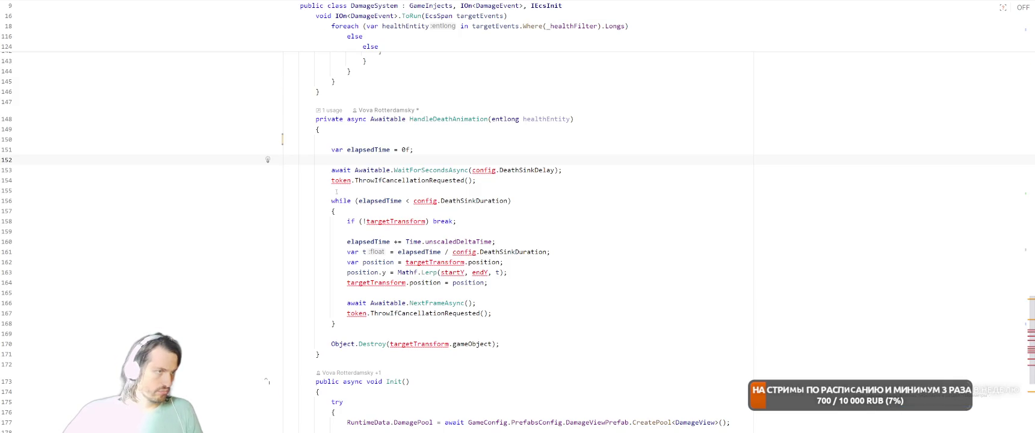
{"action": "mouse_move", "coordinate": [326, 201]}
{"action": "left_mouse_down"}
{"action": "mouse_move", "coordinate": [500, 344]}
{"action": "mouse_move", "coordinate": [564, 326]}
{"action": "left_mouse_up"}
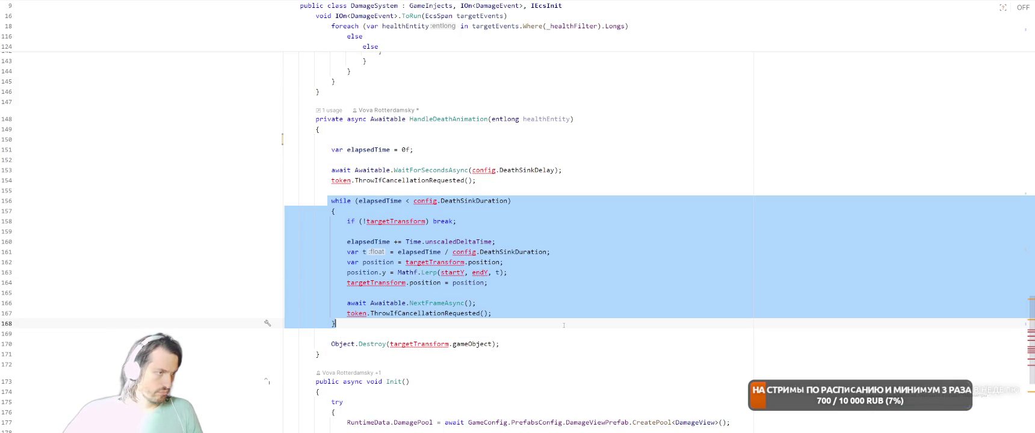
{"action": "key", "text": "ctrl+x"}
{"action": "key", "text": "ctrl+alt+Right"}
{"action": "key", "text": "ctrl+Tab"}
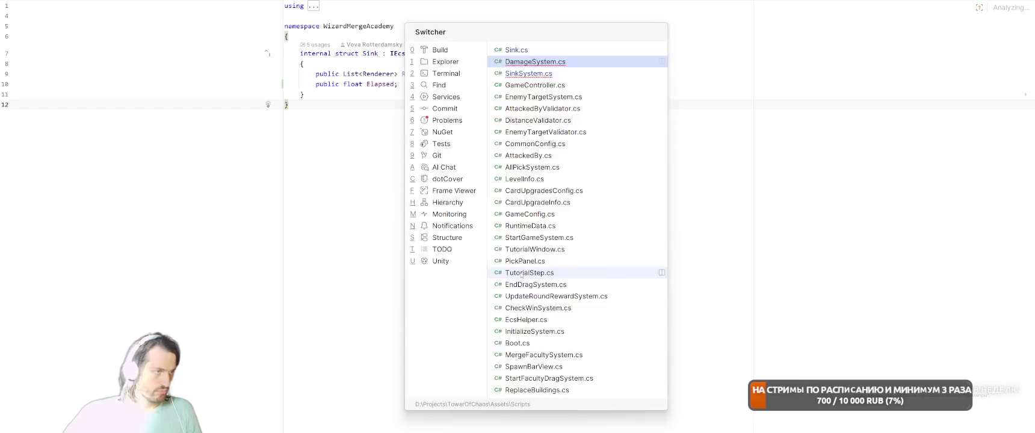
- Paste the sinking loop into the empty if-block and change while to if
{"action": "left_click", "coordinate": [345, 336]}
{"action": "key", "text": "ctrl+v"}
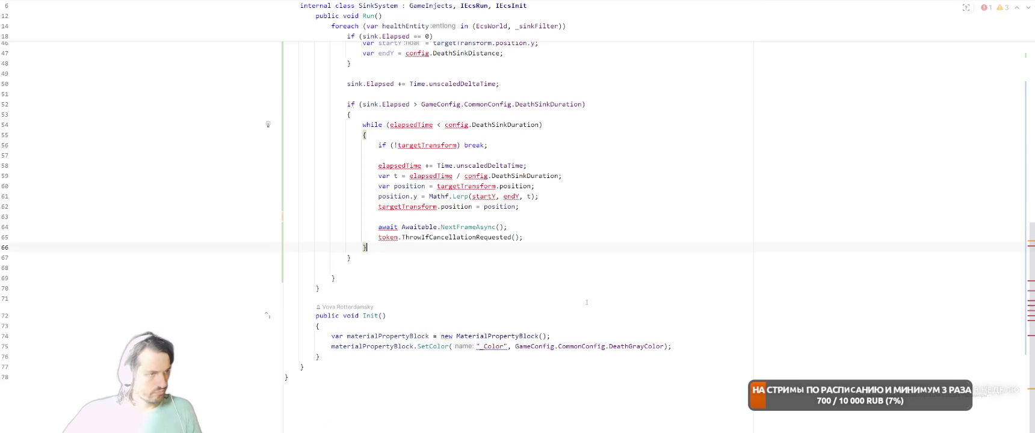
{"action": "scroll", "coordinate": [559, 266], "scroll_direction": "up", "scroll_amount": 3}
{"action": "double_click", "coordinate": [372, 217]}
{"action": "type", "text": "if"}
{"action": "key", "text": "Escape"}
{"action": "key", "text": "Right"}
{"action": "key", "text": "Right"}
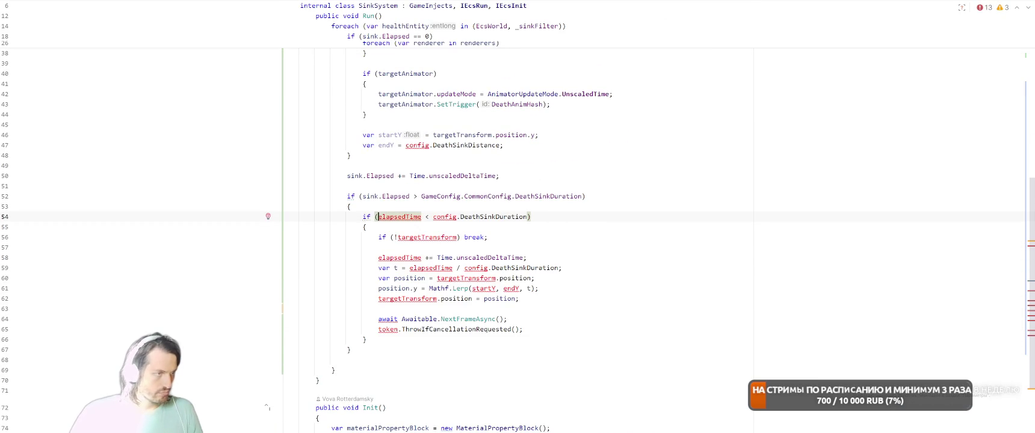
- Rewrite the condition to use sink.Elapsed and GameConfig.CommonConfig
{"action": "type", "text": "sink."}
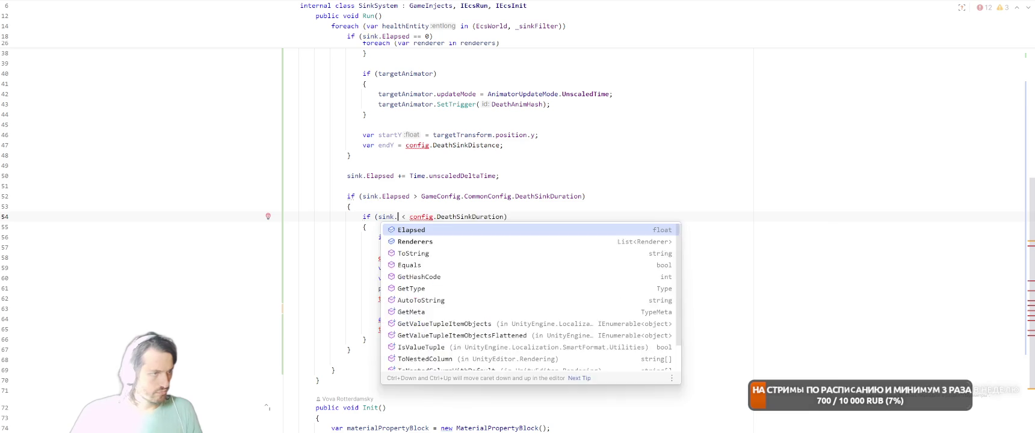
{"action": "key", "text": "Return"}
{"action": "key", "text": "Right"}
{"action": "key", "text": "Right"}
{"action": "key", "text": "Right"}
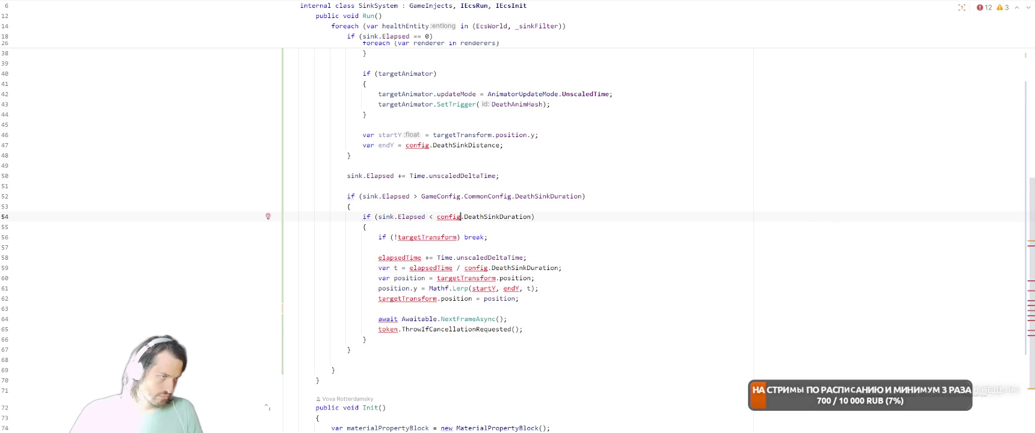
{"action": "key", "text": "ctrl+shift+Left"}
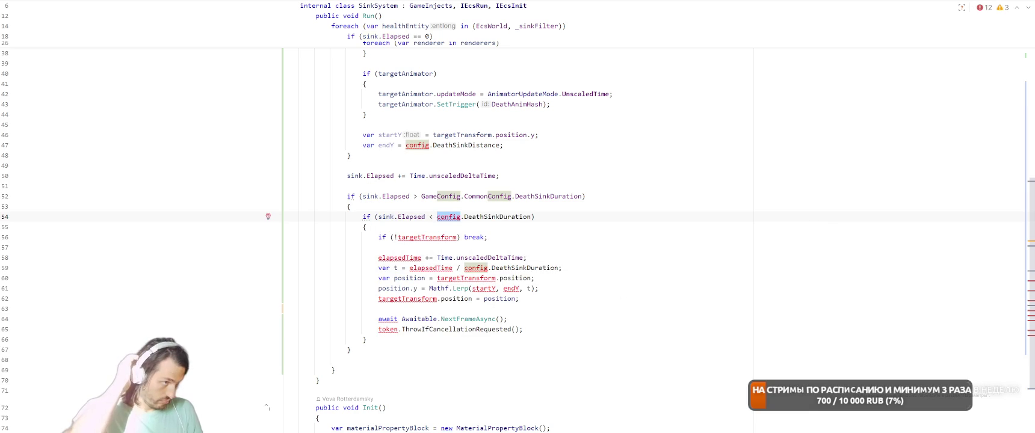
{"action": "type", "text": "GameConfig.C"}
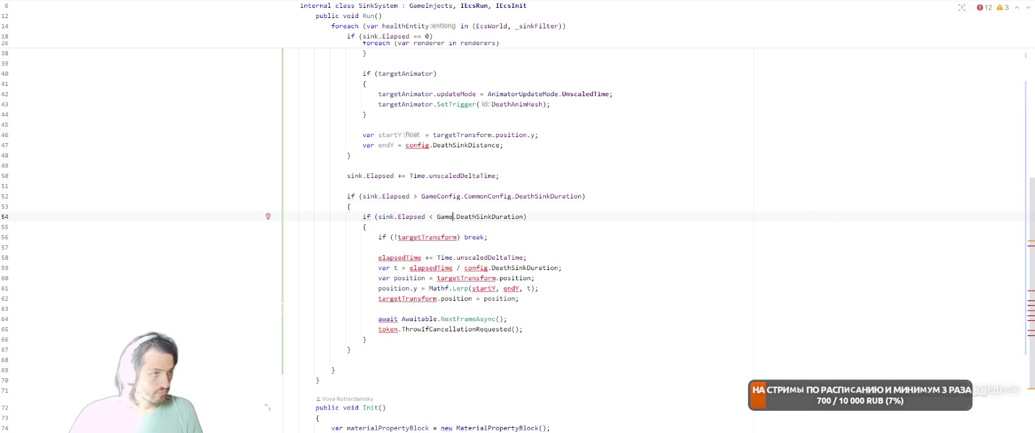
{"action": "type", "text": "o"}
{"action": "key", "text": "Return"}
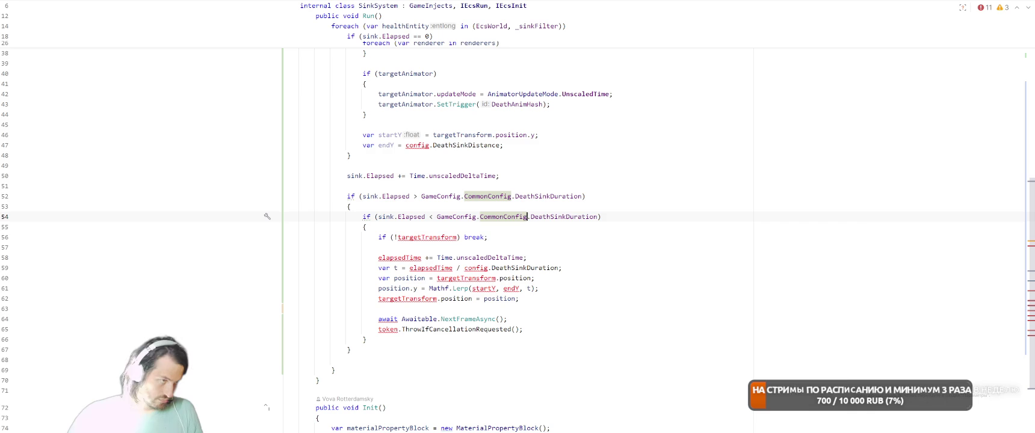
- Insert '- GameConfig.CommonConfig.DeathSinkDelay)' after sink.Elapsed in the condition
{"action": "left_click", "coordinate": [437, 216]}
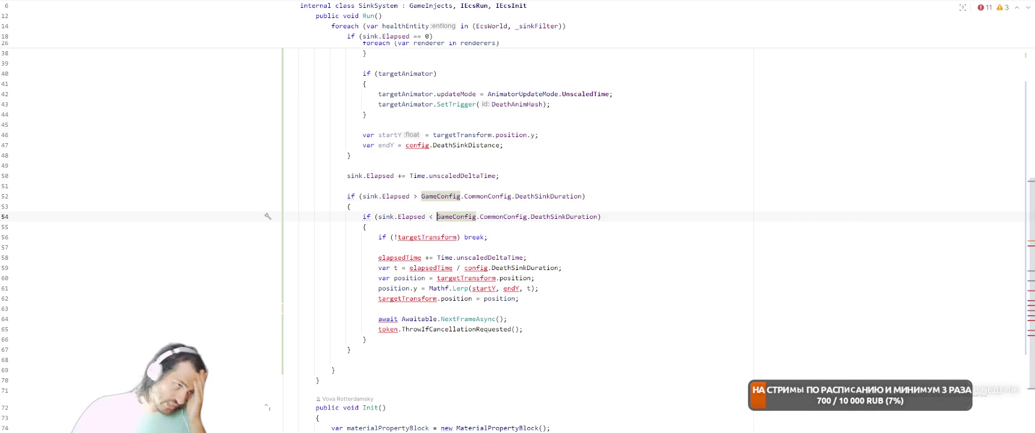
{"action": "key", "text": "End"}
{"action": "key", "text": "Left"}
{"action": "key", "text": "Left"}
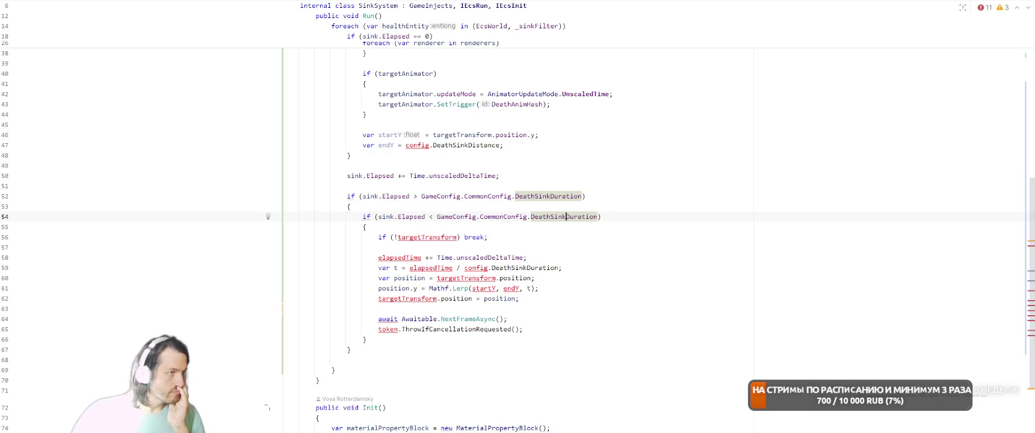
{"action": "key", "text": "ctrl+Left"}
{"action": "key", "text": "ctrl+Left"}
{"action": "key", "text": "ctrl+Left"}
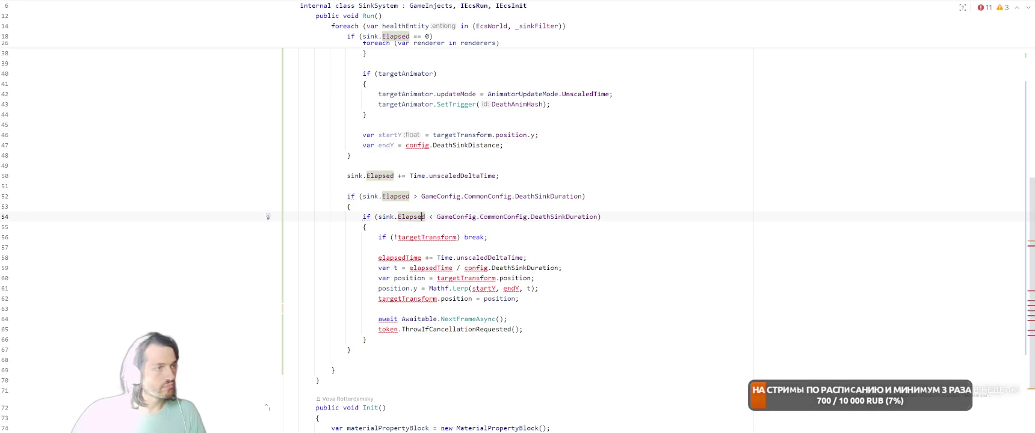
{"action": "type", "text": "- GameC"}
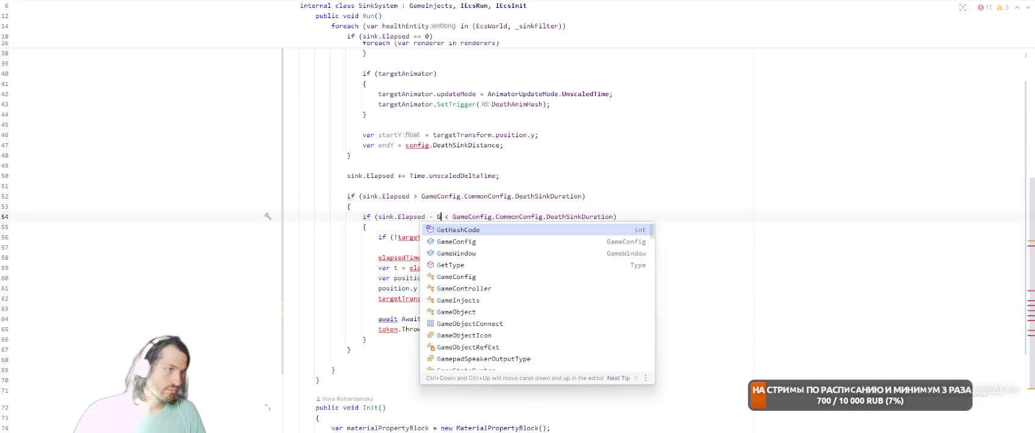
{"action": "type", "text": ".Co"}
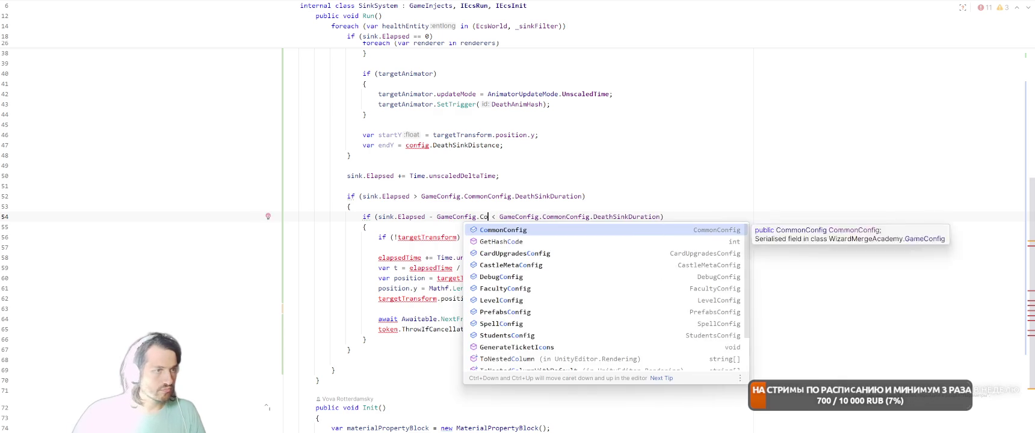
{"action": "type", "text": ".Dea"}
{"action": "key", "text": "Return"}
{"action": "type", "text": ")"}
- Add the opening parenthesis before sink to complete (sink.Elapsed - DeathSinkDelay)
{"action": "left_click", "coordinate": [377, 216]}
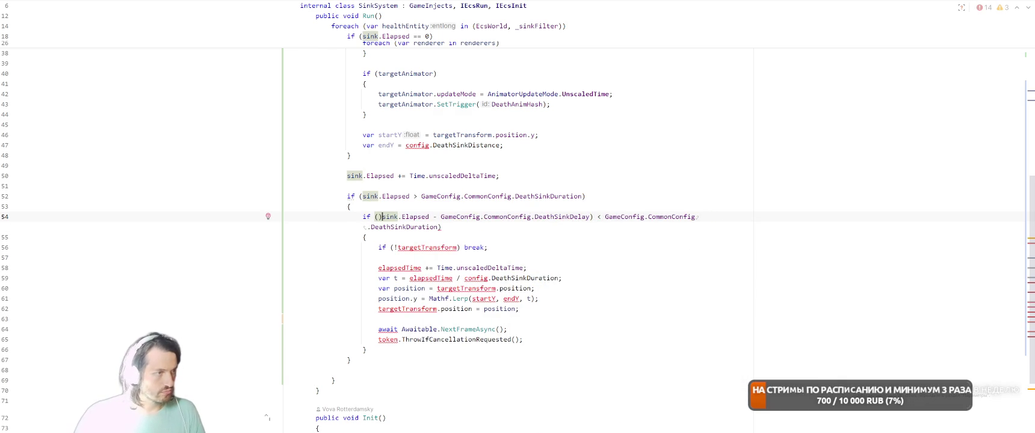
{"action": "type", "text": "("}
{"action": "key", "text": "End"}
{"action": "key", "text": "Down"}
{"action": "key", "text": "Down"}
{"action": "key", "text": "Down"}
{"action": "key", "text": "ctrl+Tab"}
{"action": "key", "text": "ctrl+Tab"}
{"action": "scroll", "coordinate": [491, 234], "scroll_direction": "up", "scroll_amount": 6}
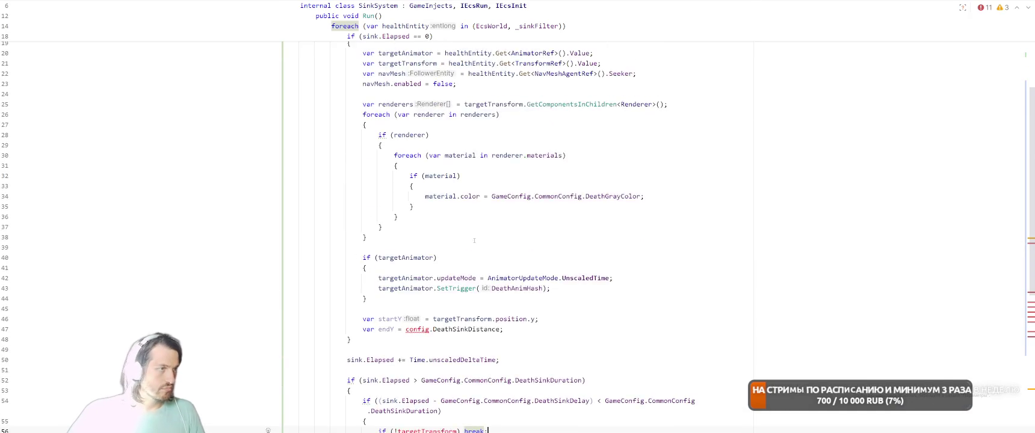
- Move the targetAnimator and targetTransform lookup lines above the if (sink.Elapsed == 0) block
{"action": "scroll", "coordinate": [491, 234], "scroll_direction": "up", "scroll_amount": 4}
{"action": "left_click", "coordinate": [405, 186]}
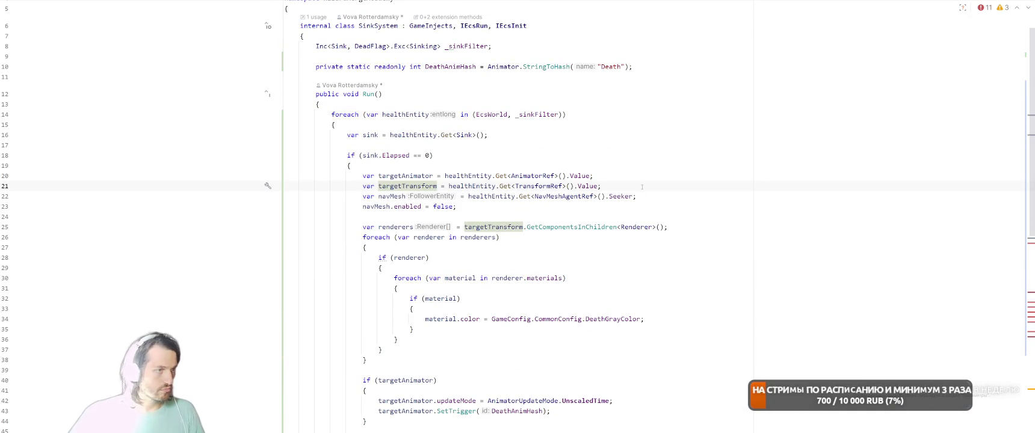
{"action": "key", "text": "ctrl+w"}
{"action": "key", "text": "ctrl+w"}
{"action": "scroll", "coordinate": [349, 213], "scroll_direction": "down", "scroll_amount": 10}
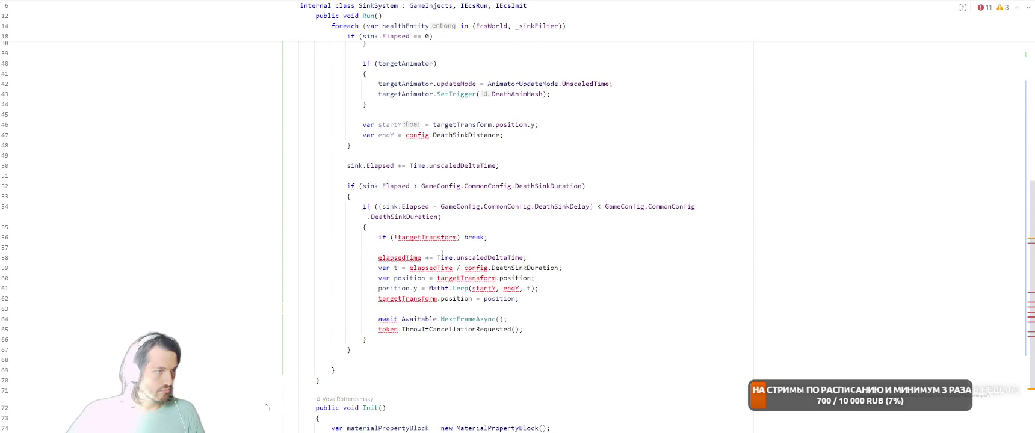
{"action": "scroll", "coordinate": [537, 259], "scroll_direction": "up", "scroll_amount": 8}
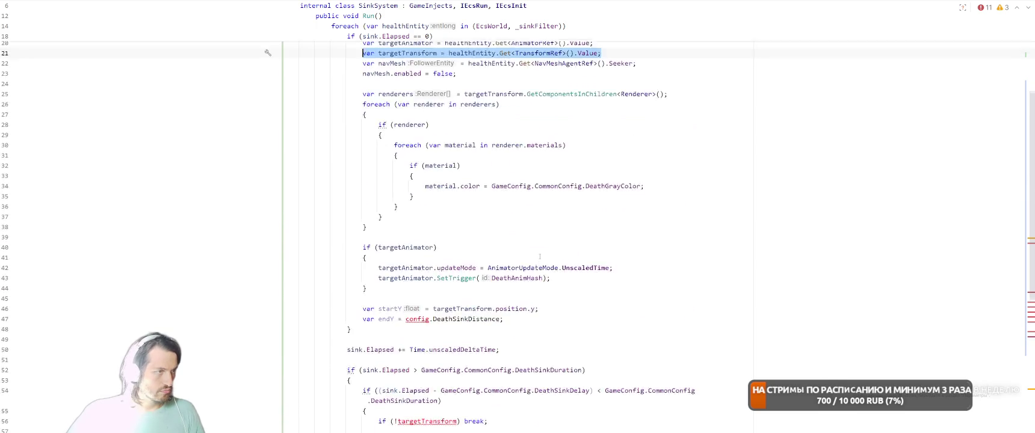
{"action": "key", "text": "ctrl+w"}
{"action": "key", "text": "ctrl+w"}
{"action": "key", "text": "ctrl+w"}
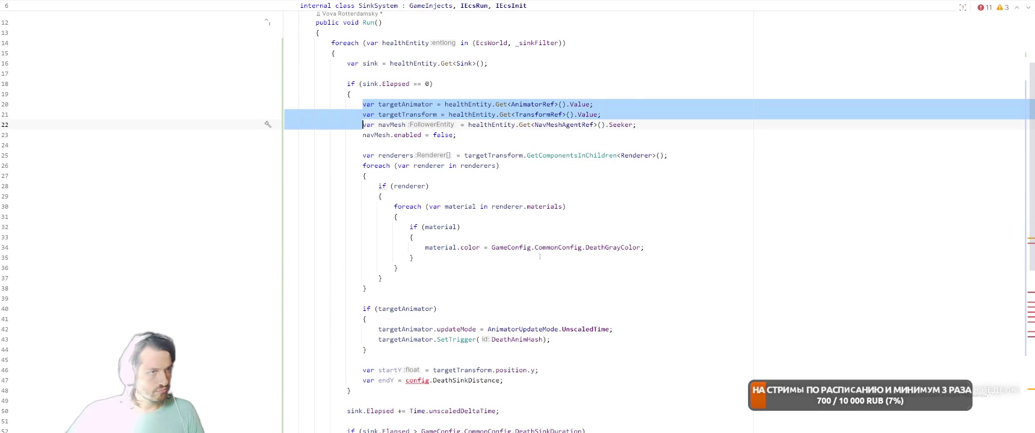
{"action": "key", "text": "shift+Up"}
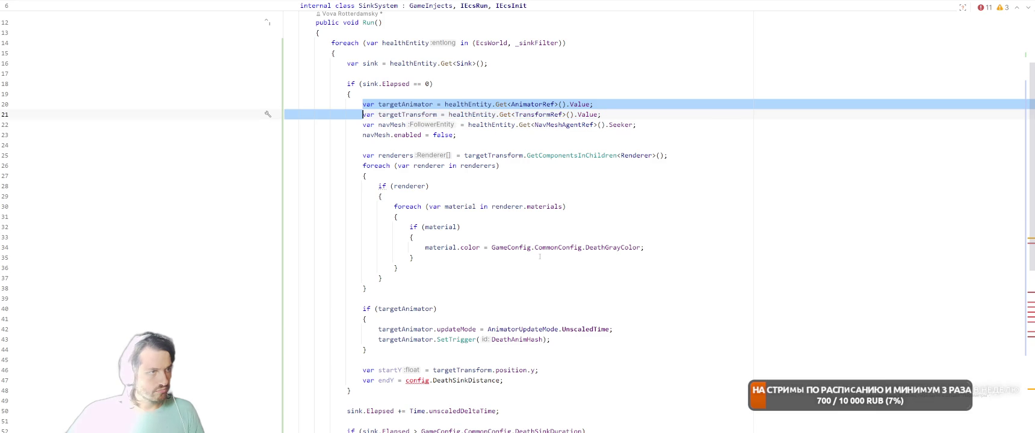
{"action": "key", "text": "ctrl+shift+alt+Up"}
{"action": "key", "text": "ctrl+shift+alt+Up"}
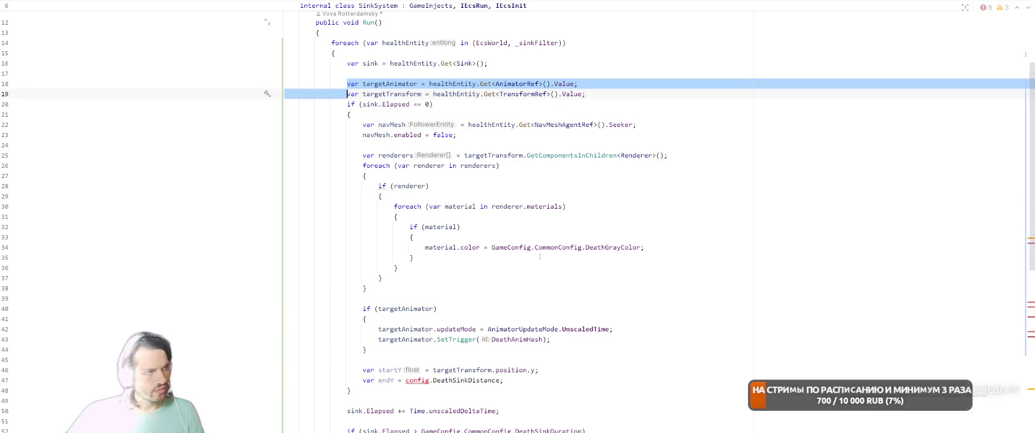
{"action": "key", "text": "End"}
{"action": "key", "text": "Return"}
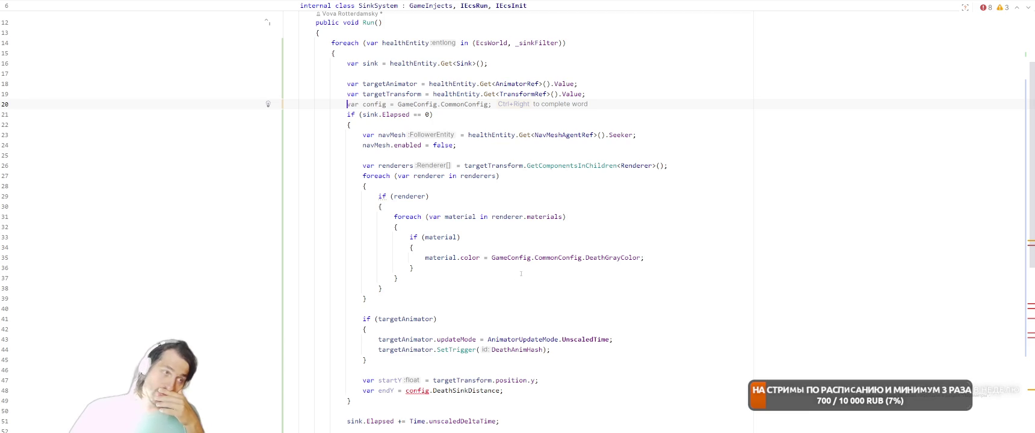
{"action": "scroll", "coordinate": [521, 272], "scroll_direction": "down", "scroll_amount": 9}
- Delete the elapsedTime increment line from the sinking loop
{"action": "left_click", "coordinate": [563, 118]}
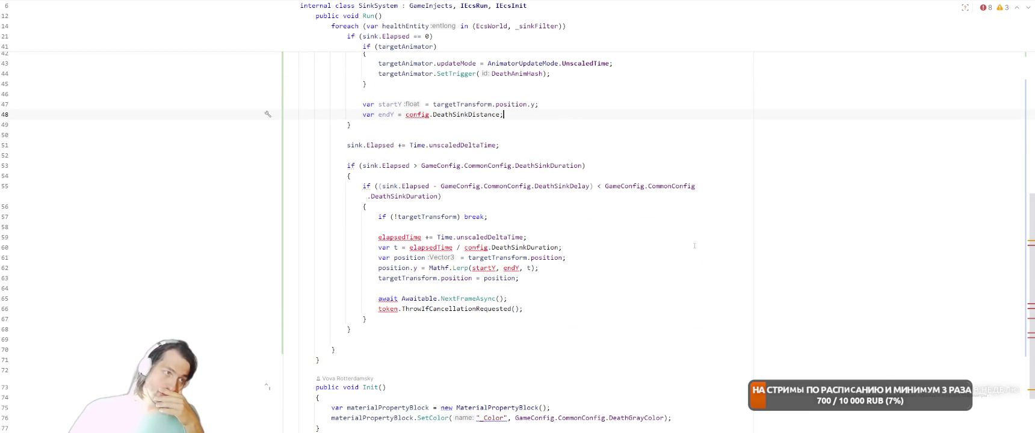
{"action": "left_click", "coordinate": [530, 237]}
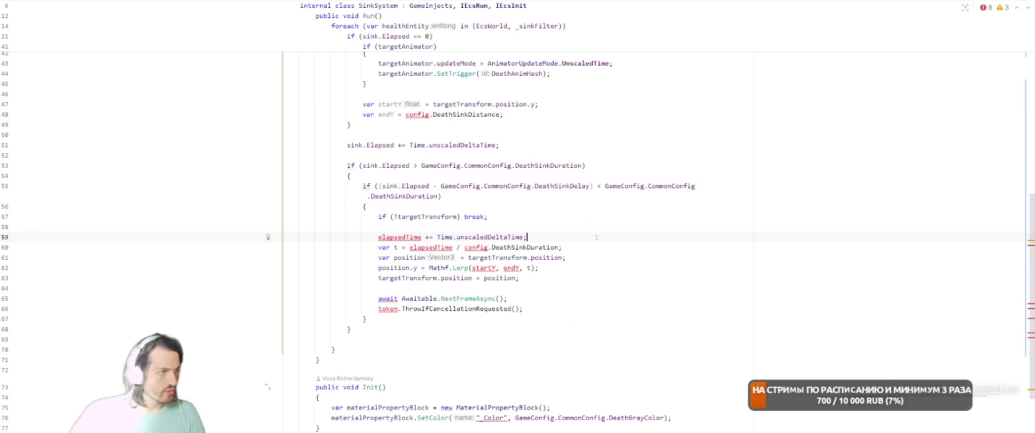
{"action": "key", "text": "shift+Home"}
{"action": "key", "text": "BackSpace"}
{"action": "key", "text": "BackSpace"}
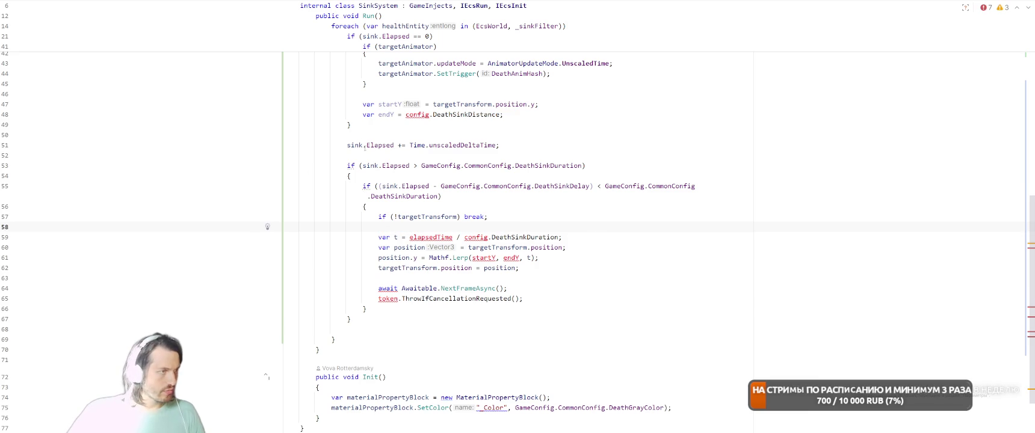
- Introduce local variables 'duration' for DeathSinkDuration and 'delay' for DeathSinkDelay
{"action": "left_click_drag", "start_coordinate": [421, 167], "coordinate": [582, 166]}
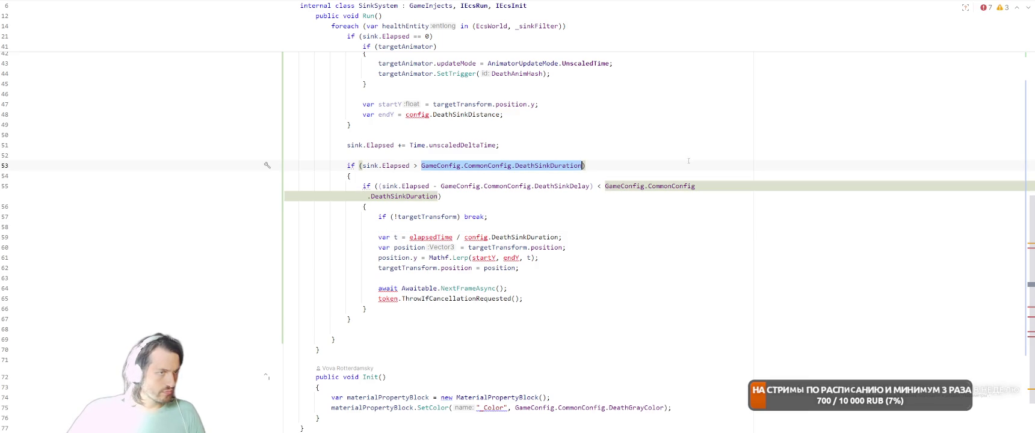
{"action": "key", "text": "alt+Return"}
{"action": "key", "text": "Return"}
{"action": "key", "text": "Return"}
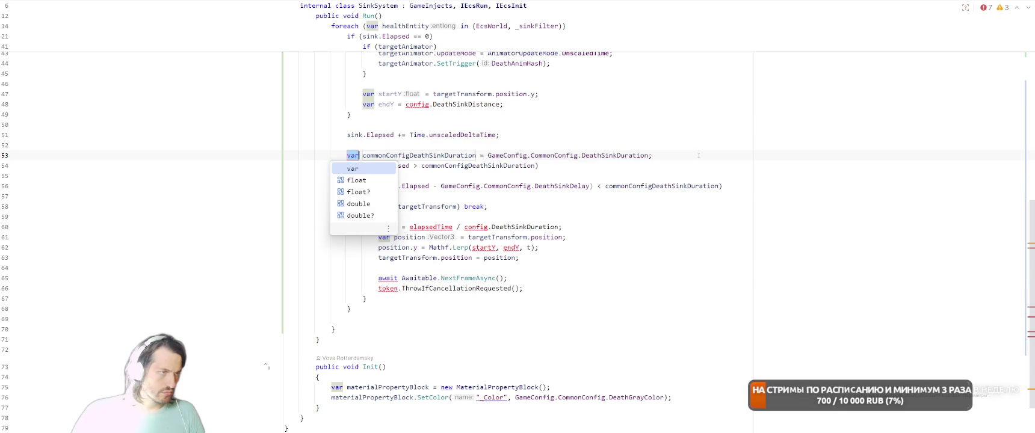
{"action": "key", "text": "Return"}
{"action": "type", "text": "duration"}
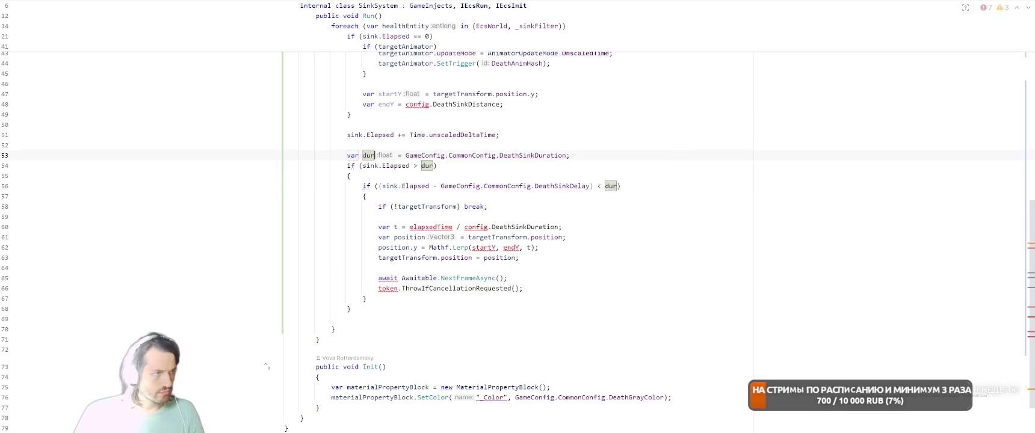
{"action": "key", "text": "Return"}
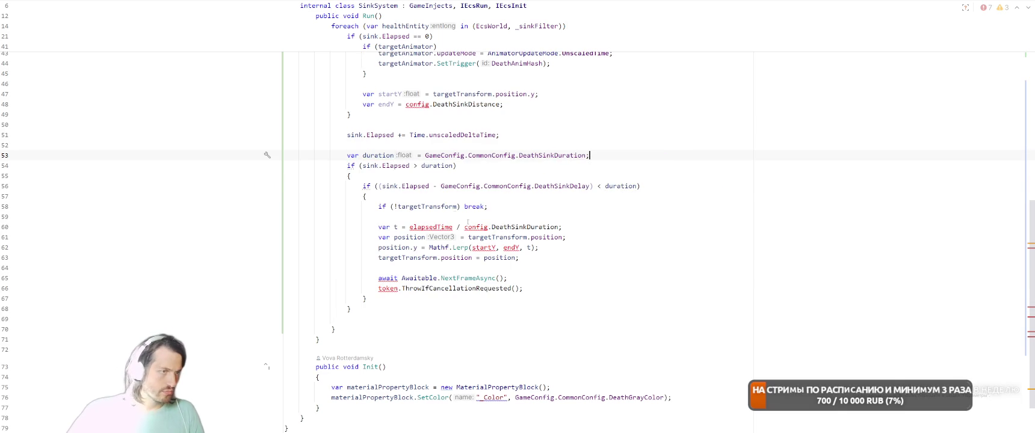
{"action": "left_click_drag", "start_coordinate": [440, 186], "coordinate": [590, 186]}
{"action": "key", "text": "alt+Return"}
{"action": "key", "text": "Return"}
{"action": "type", "text": "delay"}
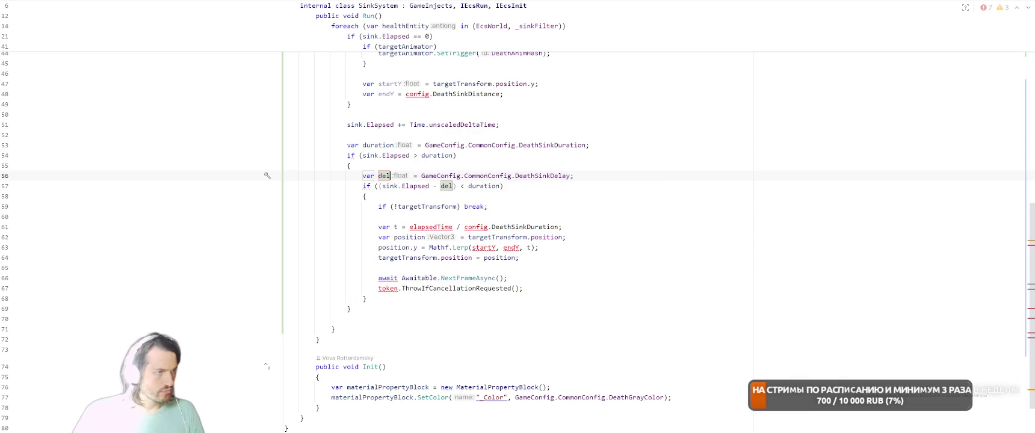
{"action": "key", "text": "Return"}
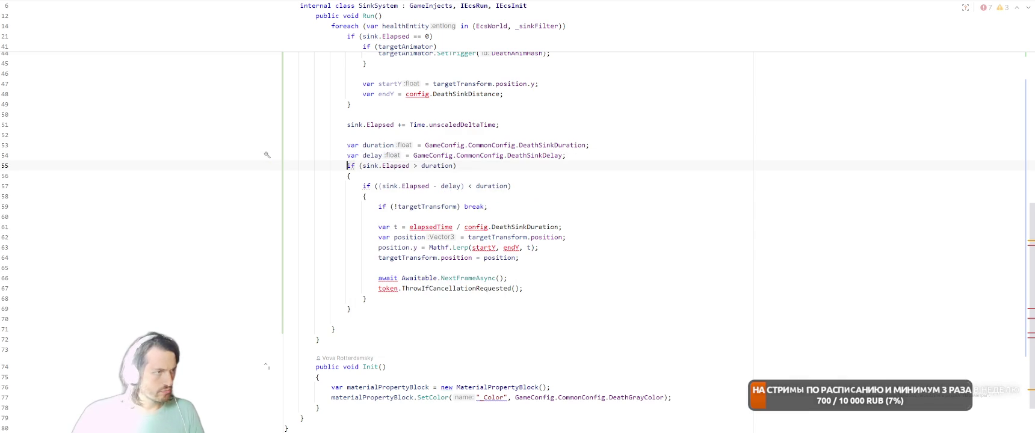
- Make the sink check on line 55 compare against delay instead of duration
{"action": "left_click", "coordinate": [453, 166]}
{"action": "key", "text": "ctrl+BackSpace"}
{"action": "type", "text": "del"}
{"action": "key", "text": "Return"}
{"action": "key", "text": "Down"}
{"action": "key", "text": "Down"}
{"action": "key", "text": "Down"}
{"action": "key", "text": "Down"}
{"action": "key", "text": "Down"}
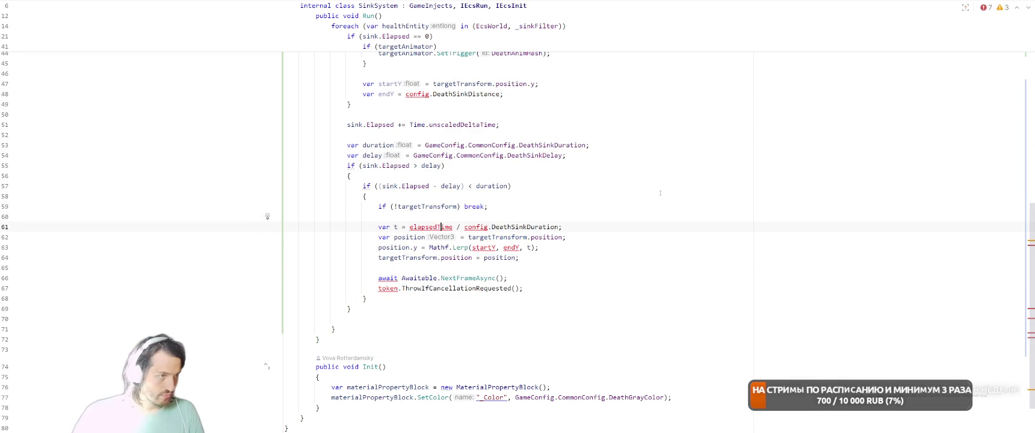
- Compute t as sink.Elapsed / duration on line 61
{"action": "key", "text": "ctrl+Delete"}
{"action": "key", "text": "ctrl+BackSpace"}
{"action": "type", "text": "sink.El"}
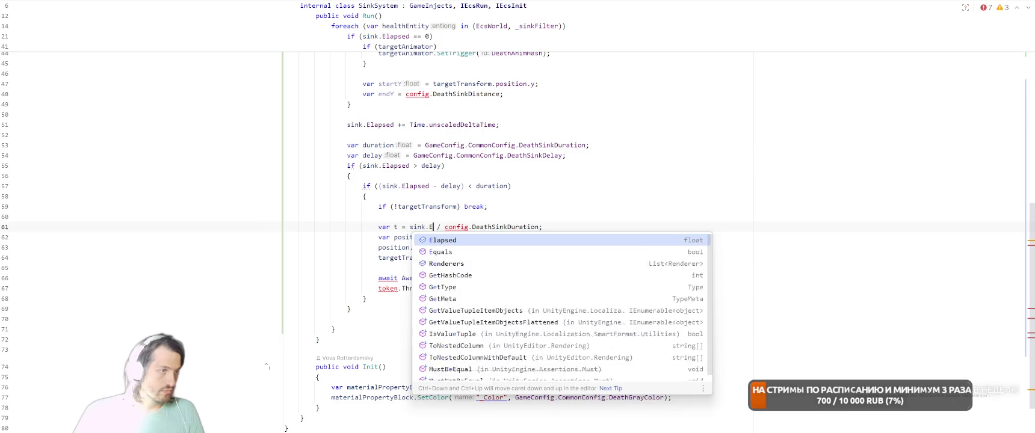
{"action": "key", "text": "Return"}
{"action": "key", "text": "ctrl+Right"}
{"action": "key", "text": "ctrl+shift+Right"}
{"action": "key", "text": "ctrl+shift+Right"}
{"action": "key", "text": "ctrl+shift+Right"}
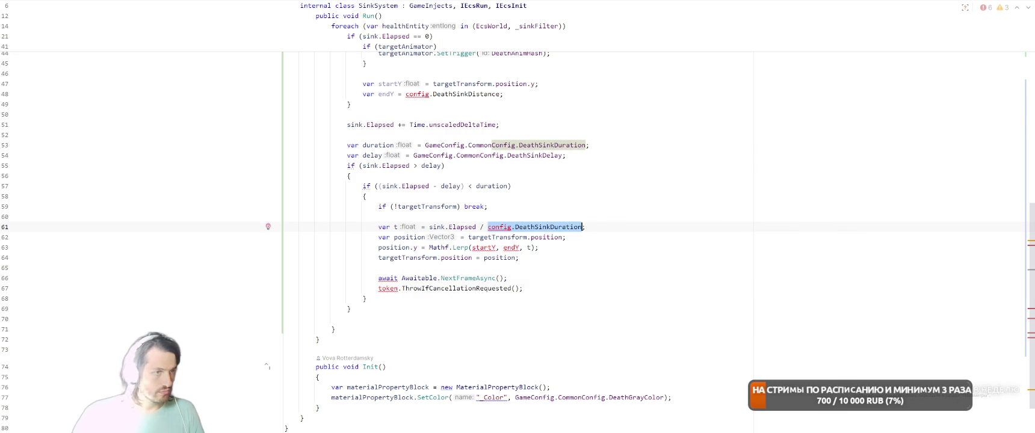
{"action": "type", "text": "d"}
{"action": "key", "text": "Return"}
{"action": "key", "text": "Down"}
{"action": "key", "text": "Down"}
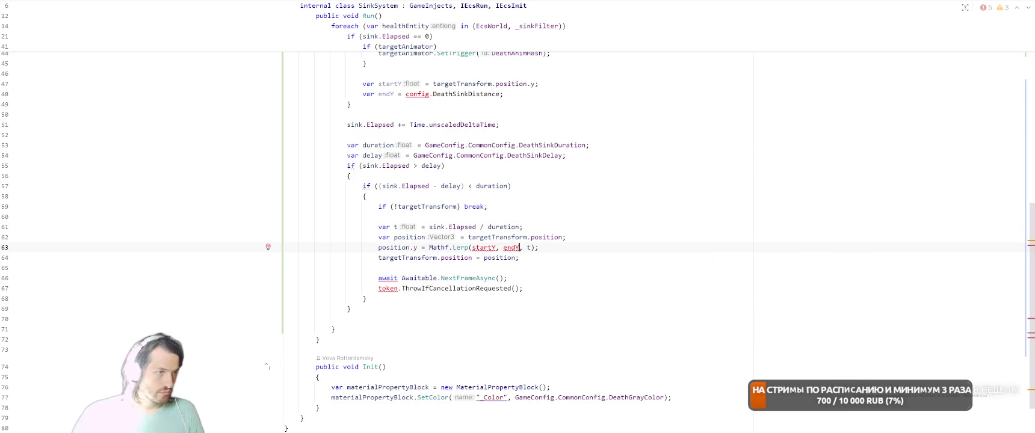
{"action": "key", "text": "ctrl+alt+Left"}
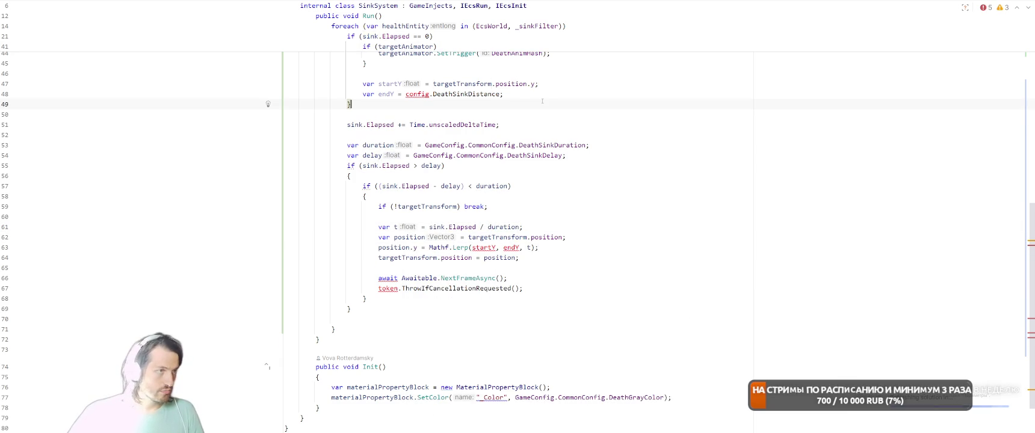
- Move the startY/endY lines down and write sink.StartY = targetTransform.position.y
{"action": "key", "text": "shift+Down"}
{"action": "key", "text": "shift+End"}
{"action": "key", "text": "ctrl+c"}
{"action": "key", "text": "Delete"}
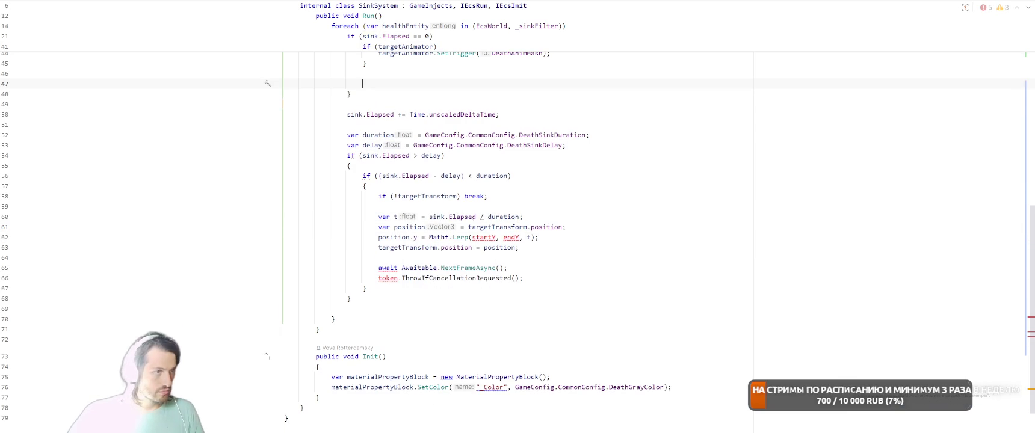
{"action": "key", "text": "ctrl+v"}
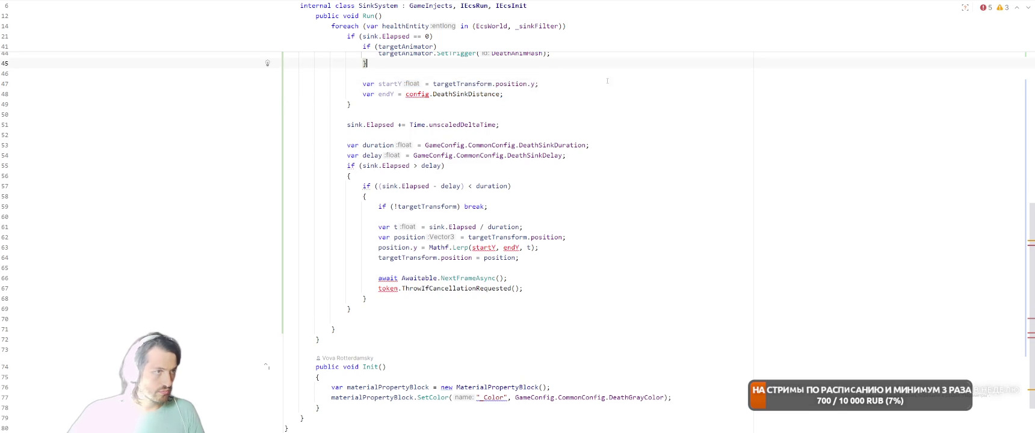
{"action": "scroll", "coordinate": [668, 175], "scroll_direction": "up", "scroll_amount": 3}
{"action": "type", "text": "si"}
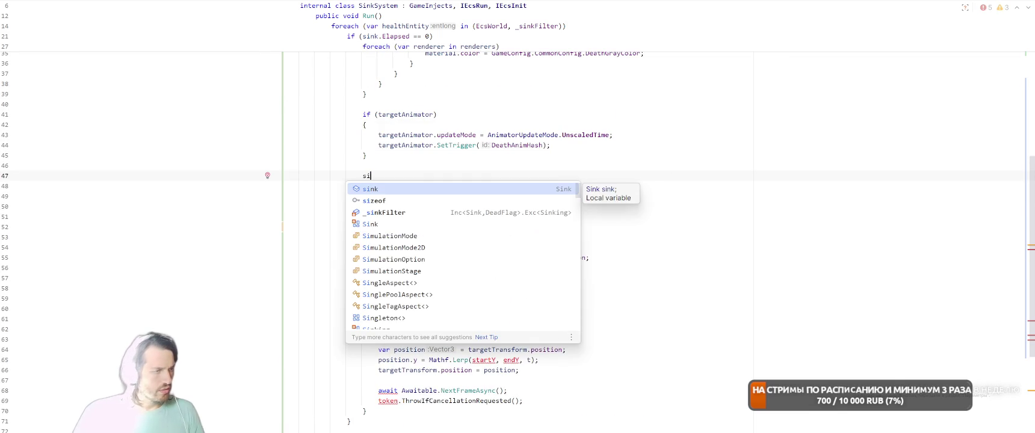
{"action": "type", "text": "nk.Start"}
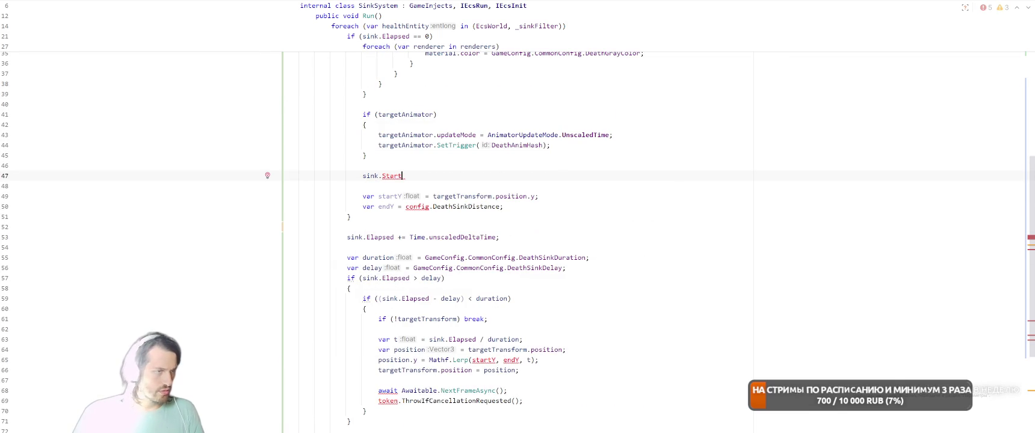
{"action": "type", "text": "Y = tar"}
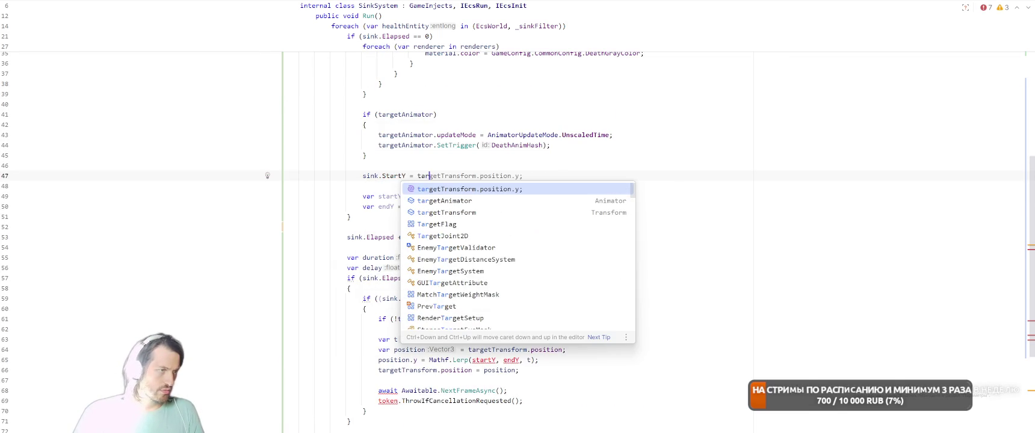
{"action": "key", "text": "Return"}
{"action": "key", "text": "Return"}
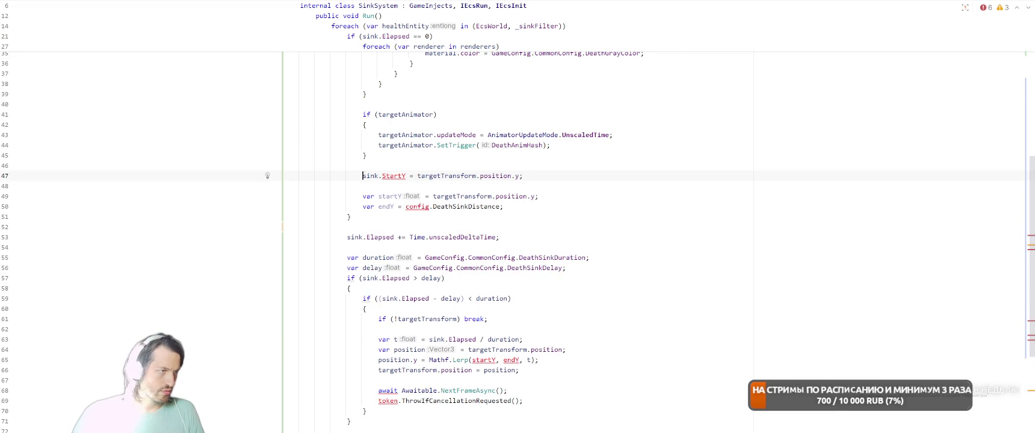
- Create the StartY field on the Sink component via the quick-fix menu
{"action": "key", "text": "alt+Return"}
{"action": "key", "text": "Down"}
{"action": "key", "text": "Down"}
{"action": "key", "text": "Up"}
{"action": "key", "text": "Right"}
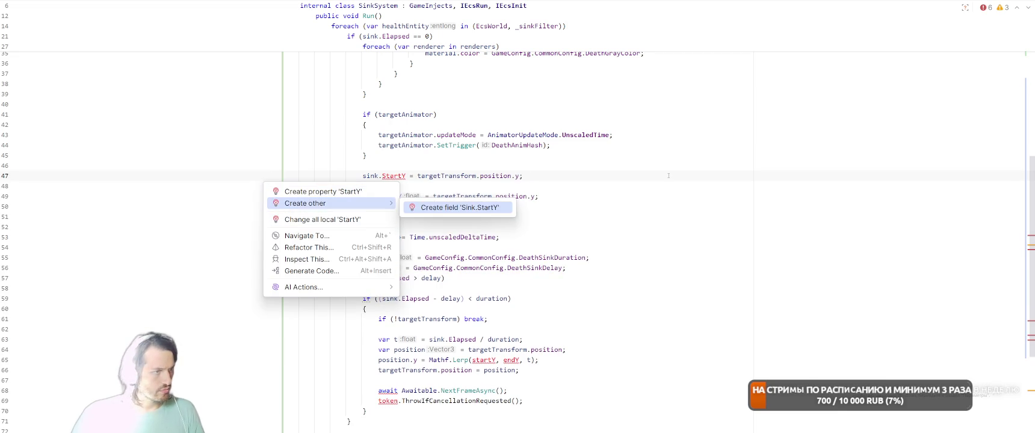
{"action": "key", "text": "Return"}
{"action": "key", "text": "ctrl+minus"}
- Delete the old local startY and endY declarations
{"action": "key", "text": "Down"}
{"action": "key", "text": "Down"}
{"action": "key", "text": "ctrl+w"}
{"action": "key", "text": "ctrl+w"}
{"action": "key", "text": "Delete"}
{"action": "key", "text": "Down"}
{"action": "key", "text": "ctrl+w"}
{"action": "key", "text": "ctrl+w"}
{"action": "key", "text": "Delete"}
{"action": "key", "text": "BackSpace"}
{"action": "key", "text": "BackSpace"}
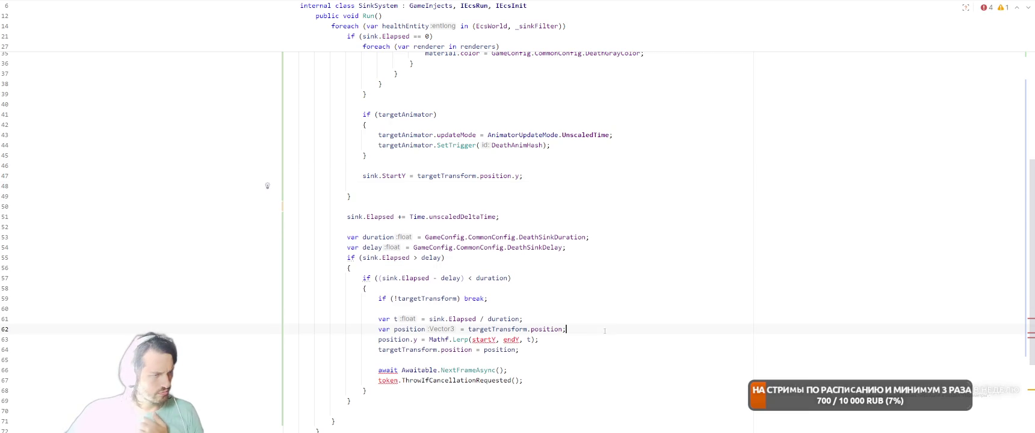
- Declare var endY from GameConfig's DeathSinkDistance inside the sinking loop
{"action": "key", "text": "Return"}
{"action": "type", "text": "var endY = config.DeathSinkDistance;"}
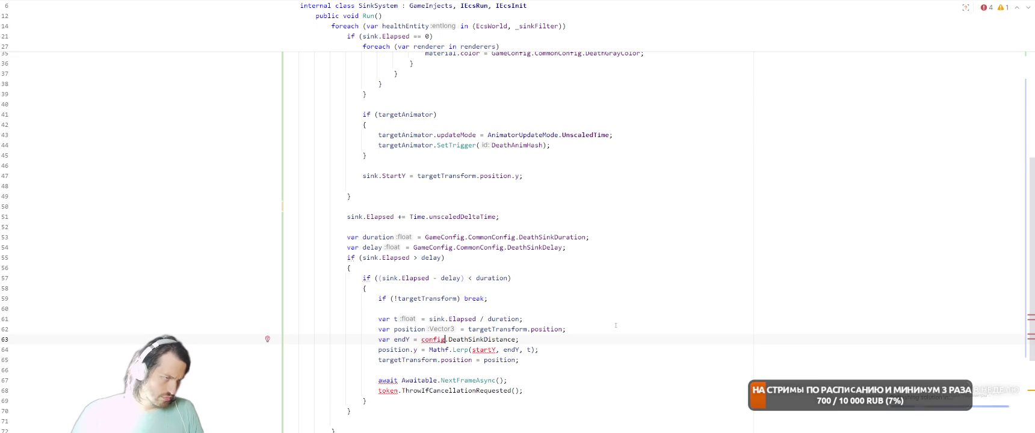
{"action": "key", "text": "ctrl+space"}
{"action": "key", "text": "Tab"}
- Use GameConfig.CommonConfig.DeathSinkDistance for endY, start the Lerp from sink.StartY, and drop the await lines
{"action": "type", "text": ".co"}
{"action": "key", "text": "Return"}
{"action": "key", "text": "End"}
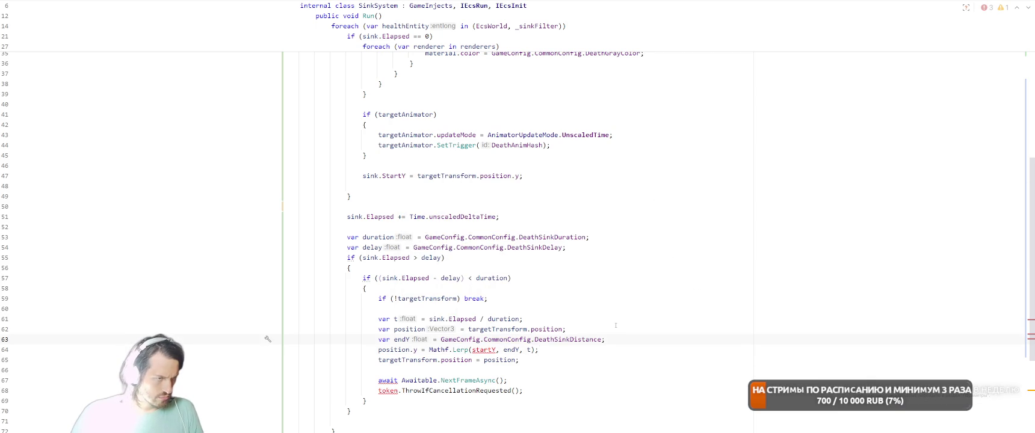
{"action": "double_click", "coordinate": [484, 349]}
{"action": "type", "text": "s"}
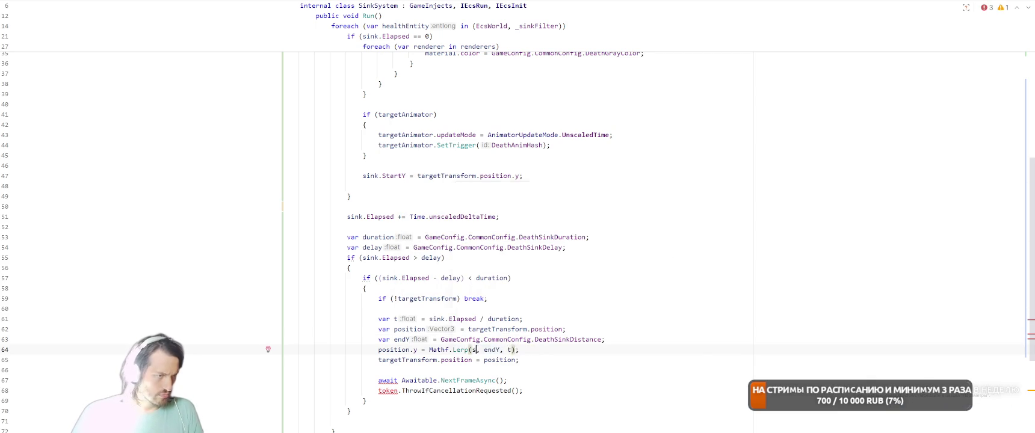
{"action": "type", "text": "ink.Star"}
{"action": "key", "text": "Return"}
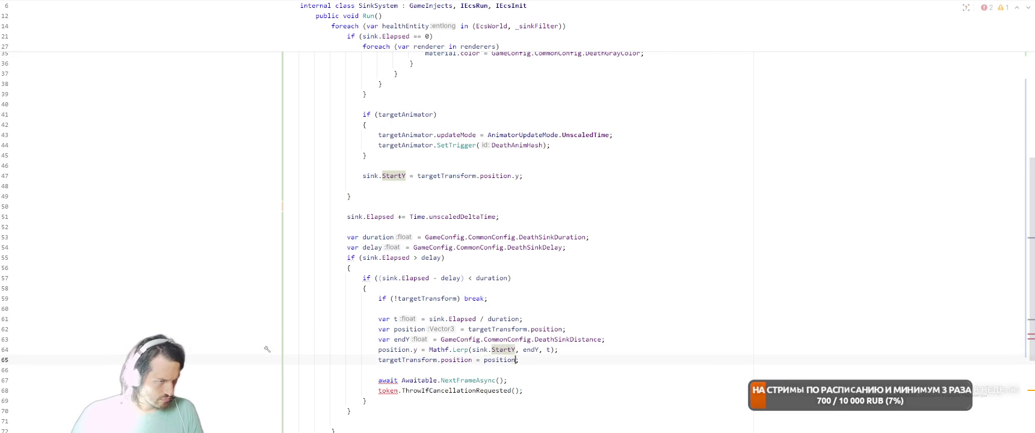
{"action": "left_click_drag", "start_coordinate": [378, 381], "coordinate": [507, 391]}
{"action": "key", "text": "BackSpace"}
{"action": "key", "text": "BackSpace"}
{"action": "key", "text": "BackSpace"}
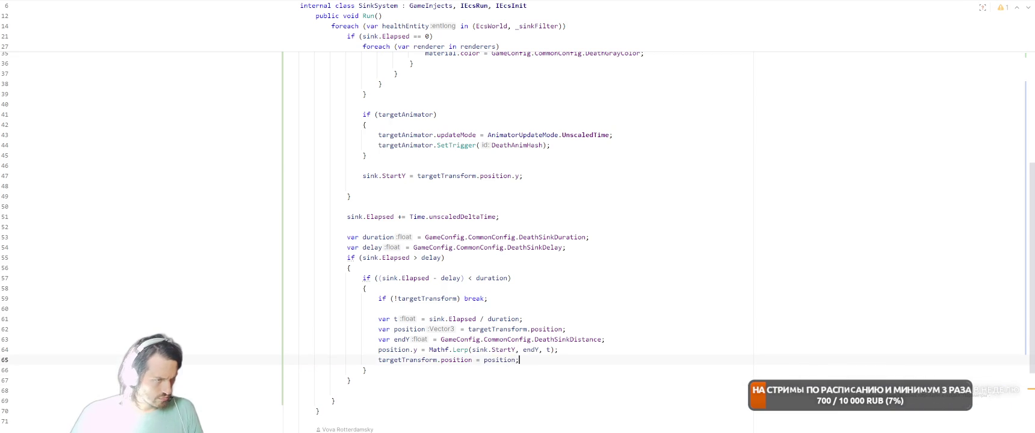
- Add an else block after the sinking branch that calls healthEntity.Delete()
{"action": "key", "text": "Down"}
{"action": "type", "text": "else"}
{"action": "key", "text": "Return"}
{"action": "type", "text": "{"}
{"action": "key", "text": "Return"}
{"action": "type", "text": "hea"}
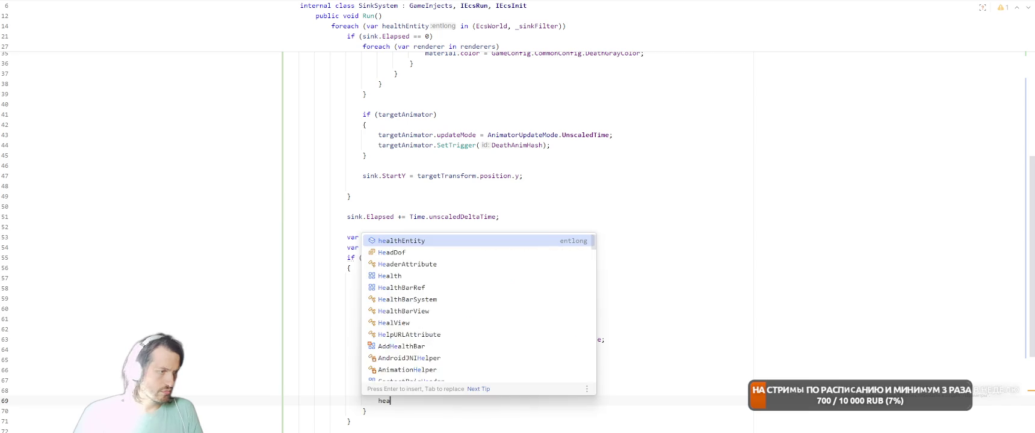
{"action": "key", "text": "Return"}
{"action": "type", "text": ".De"}
{"action": "key", "text": "Return"}
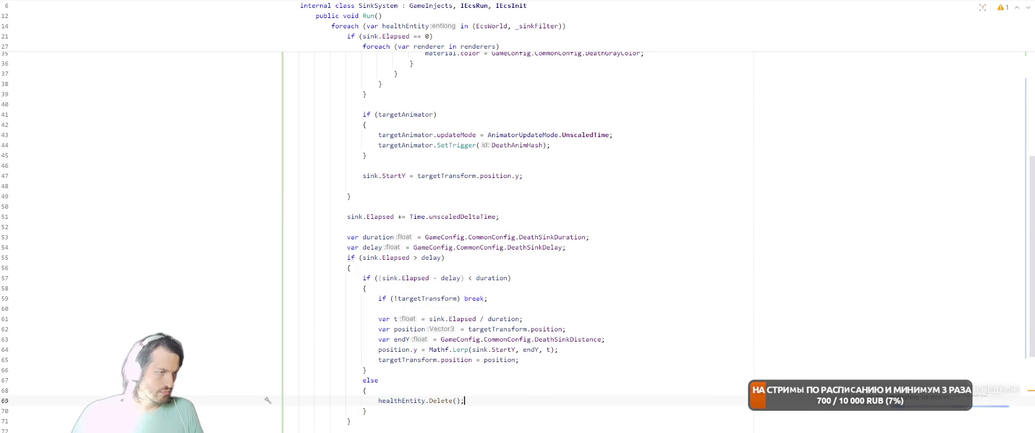
- Move the Object.Destroy line from DamageSystem into SinkSystem's else block
{"action": "key", "text": "ctrl+Tab"}
{"action": "key", "text": "ctrl+Tab"}
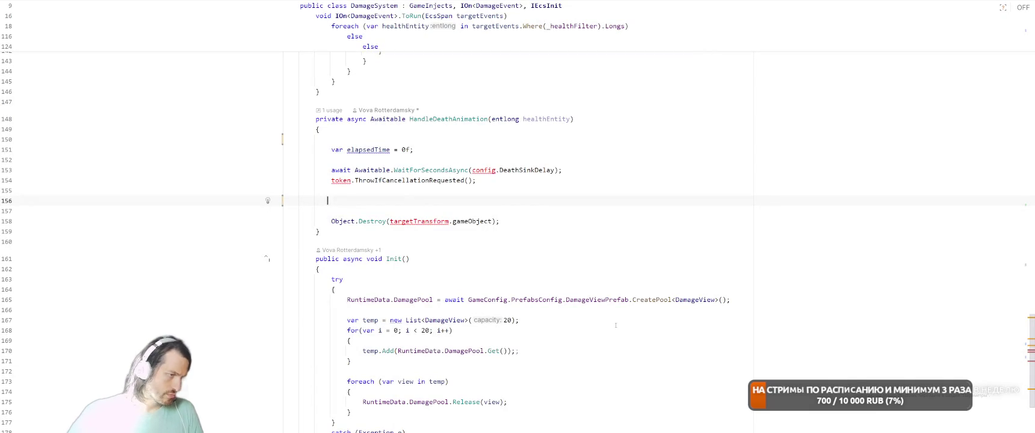
{"action": "left_click", "coordinate": [542, 219]}
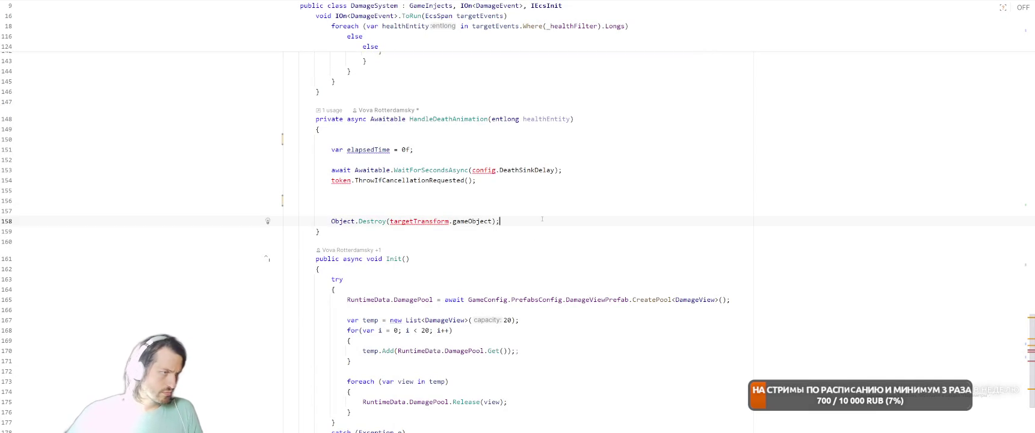
{"action": "key", "text": "shift+Home"}
{"action": "key", "text": "ctrl+x"}
{"action": "key", "text": "ctrl+Tab"}
{"action": "key", "text": "ctrl+Tab"}
{"action": "key", "text": "Tab"}
{"action": "key", "text": "Return"}
{"action": "key", "text": "ctrl+v"}
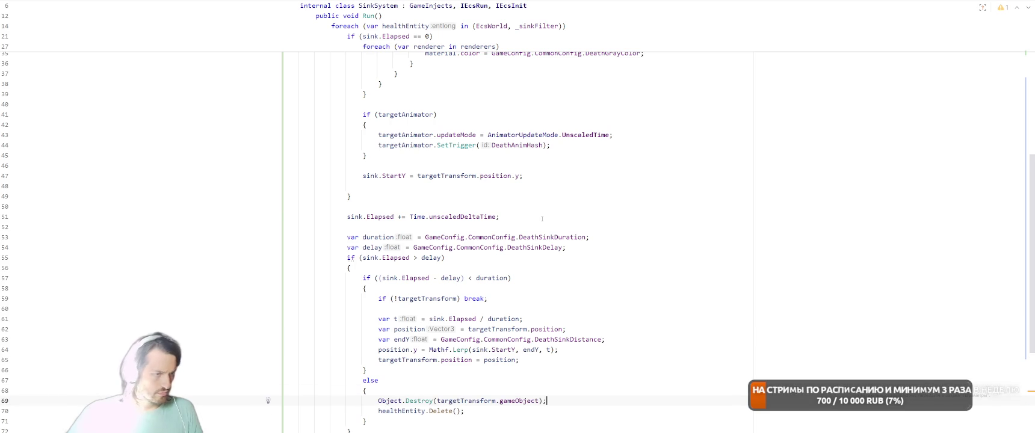
- Remove the if (!targetTransform) break check from the sinking block
{"action": "left_click", "coordinate": [377, 299]}
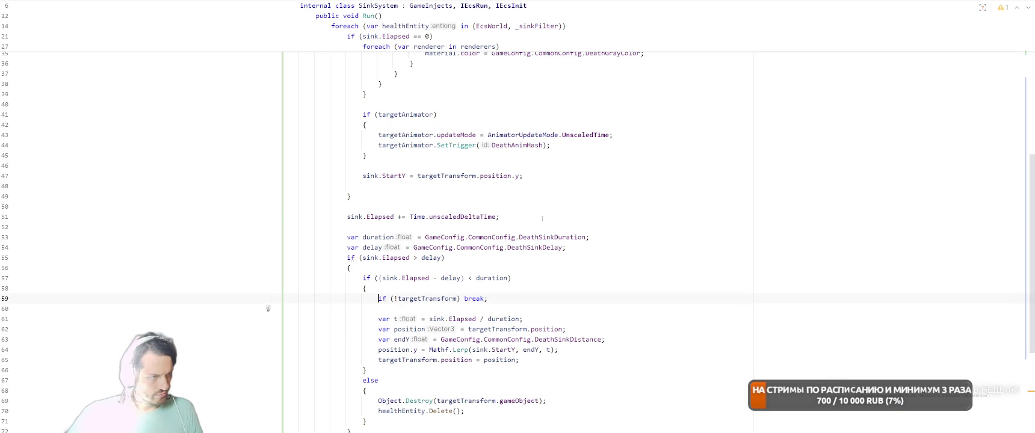
{"action": "key", "text": "End"}
{"action": "key", "text": "shift+Home"}
{"action": "key", "text": "BackSpace"}
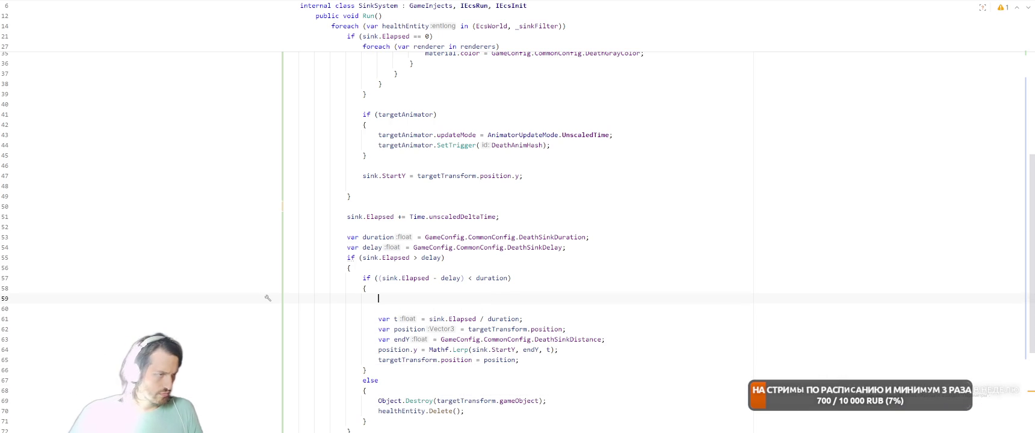
{"action": "key", "text": "BackSpace"}
{"action": "key", "text": "BackSpace"}
{"action": "scroll", "coordinate": [477, 236], "scroll_direction": "up", "scroll_amount": 10}
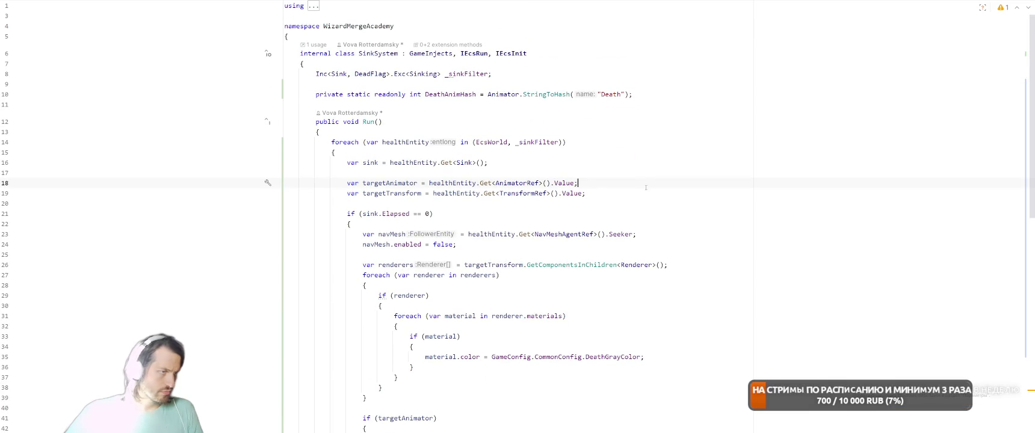
- Rename the healthEntity loop variable to e
{"action": "left_click", "coordinate": [402, 142]}
{"action": "key", "text": "shift+F6"}
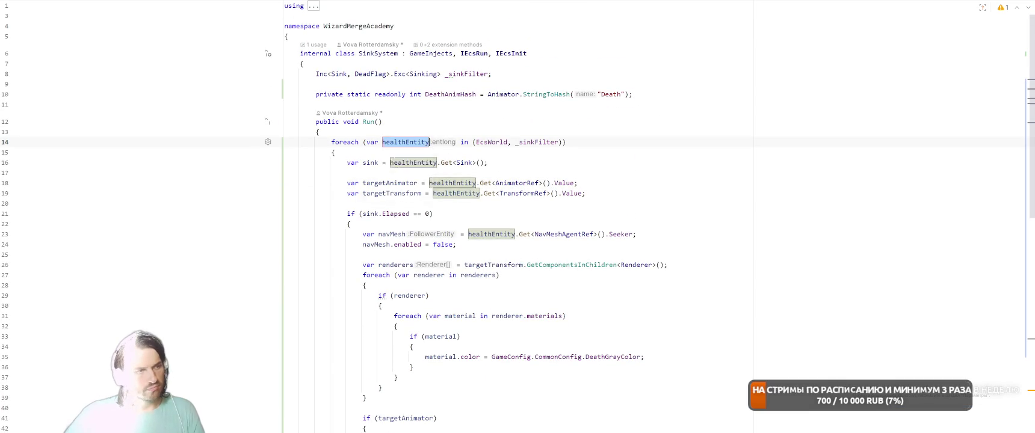
{"action": "type", "text": "e"}
{"action": "key", "text": "Return"}
- Change the sink line to ref var sink = ref e.Get<Sink>(), then go to the Sink struct
{"action": "left_click", "coordinate": [591, 214]}
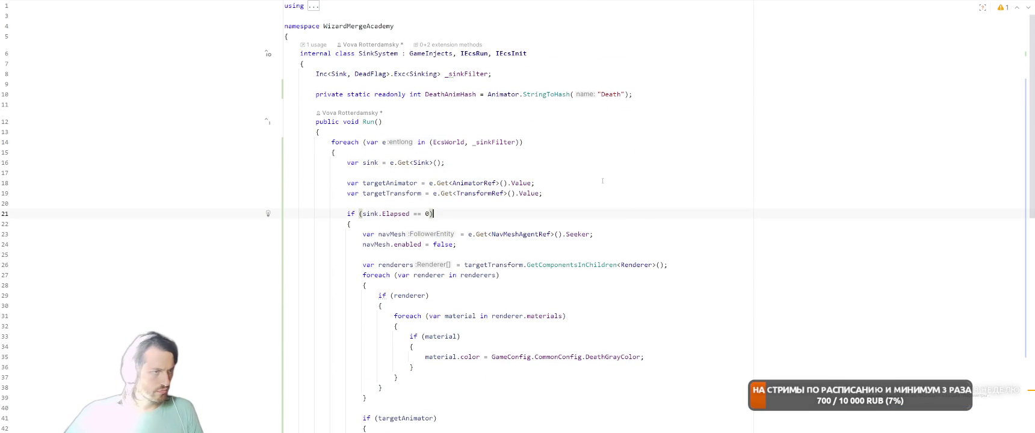
{"action": "left_click", "coordinate": [347, 163]}
{"action": "type", "text": "ref"}
{"action": "left_click", "coordinate": [405, 163]}
{"action": "type", "text": "ref"}
{"action": "key", "text": "End"}
{"action": "left_click", "coordinate": [582, 142]}
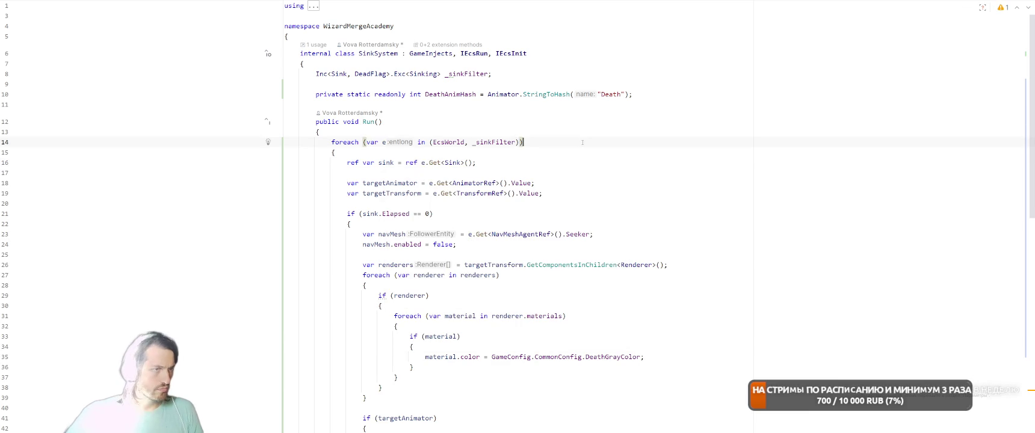
{"action": "key", "text": "ctrl+Tab"}
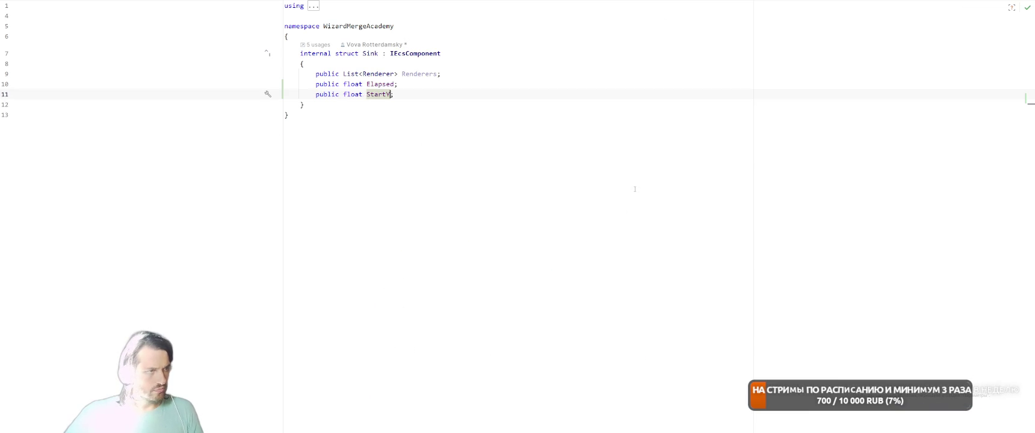
{"action": "key", "text": "Up"}
{"action": "key", "text": "Up"}
- Delete the Renderers field from Sink and the Sink Add statement in StudentActor
{"action": "key", "text": "ctrl+w"}
{"action": "key", "text": "ctrl+w"}
{"action": "key", "text": "Delete"}
{"action": "key", "text": "BackSpace"}
{"action": "key", "text": "ctrl+Tab"}
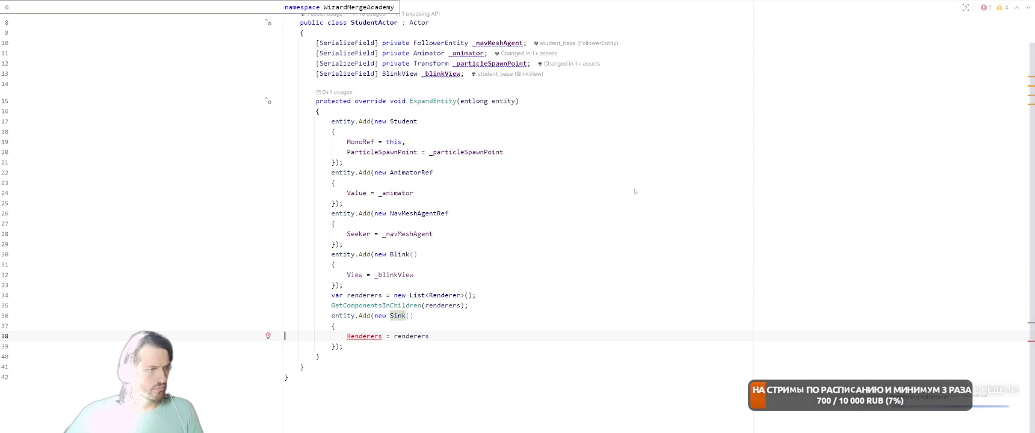
{"action": "key", "text": "Up"}
{"action": "key", "text": "Up"}
{"action": "key", "text": "End"}
{"action": "key", "text": "Down"}
{"action": "key", "text": "Down"}
{"action": "key", "text": "Home"}
{"action": "key", "text": "shift+Down"}
{"action": "key", "text": "ctrl+w"}
{"action": "key", "text": "ctrl+w"}
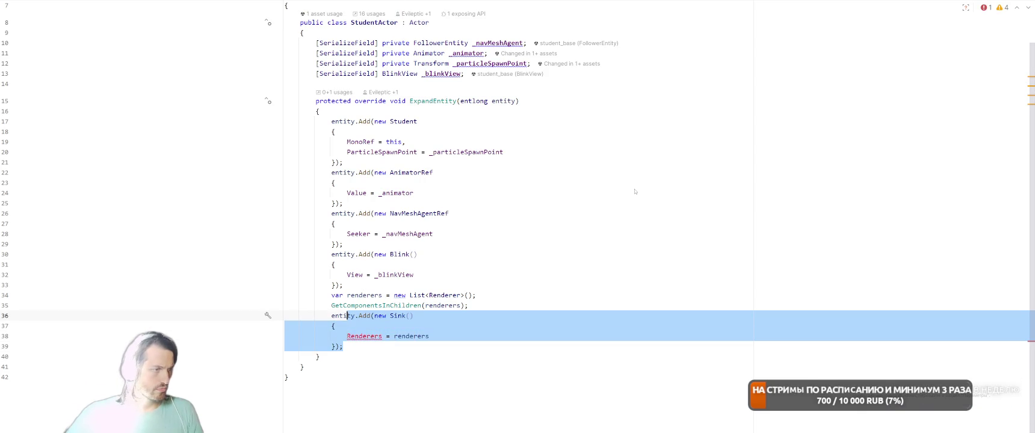
{"action": "key", "text": "Delete"}
- Delete the HandleDeathAnimation method and EnemyActor's Sink Add block
{"action": "key", "text": "ctrl+Tab"}
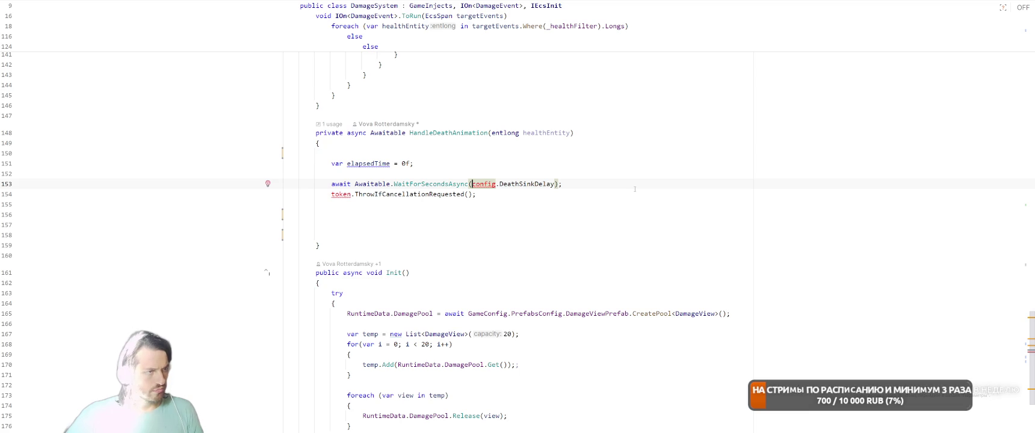
{"action": "key", "text": "Down"}
{"action": "key", "text": "Down"}
{"action": "key", "text": "Down"}
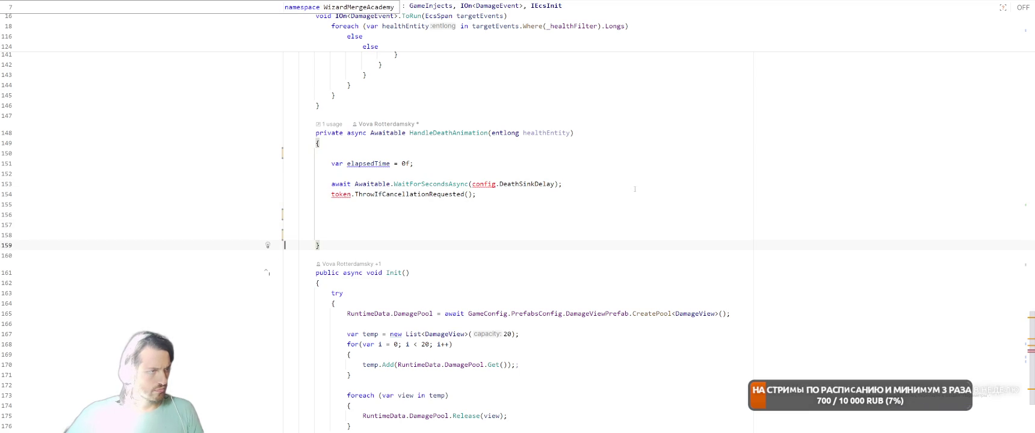
{"action": "key", "text": "ctrl+w"}
{"action": "key", "text": "ctrl+w"}
{"action": "key", "text": "ctrl+w"}
{"action": "key", "text": "ctrl+w"}
{"action": "key", "text": "Delete"}
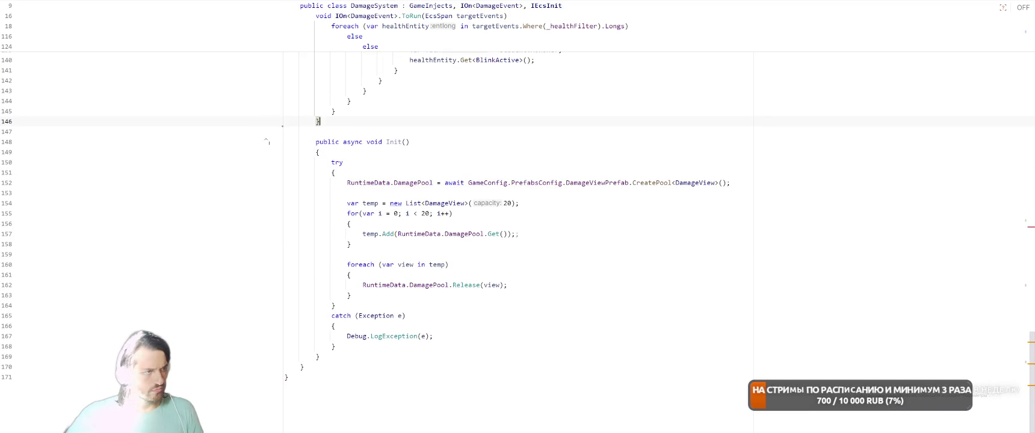
{"action": "key", "text": "ctrl+Tab"}
{"action": "key", "text": "ctrl+w"}
{"action": "key", "text": "ctrl+w"}
{"action": "key", "text": "ctrl+w"}
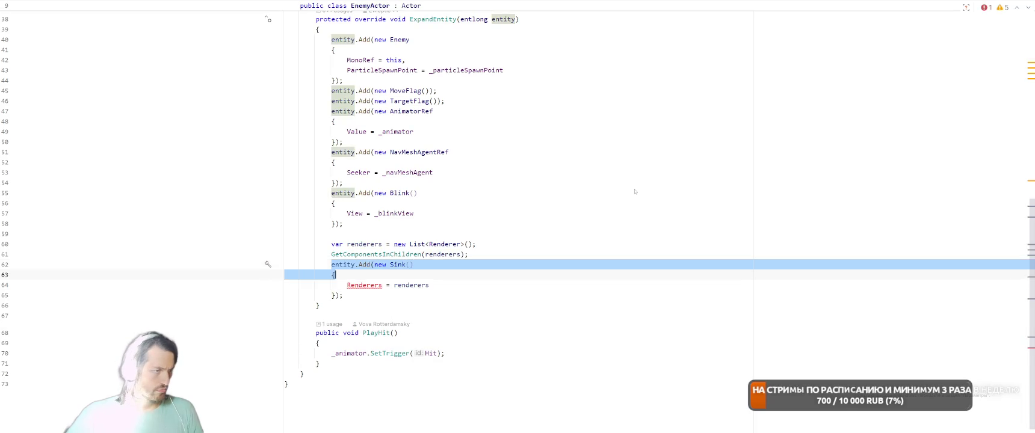
{"action": "key", "text": "Delete"}
- Remove the HandleDeathAnimation call in DamageSystem, review the edits, and return to Unity
{"action": "key", "text": "ctrl+Tab"}
{"action": "key", "text": "ctrl+w"}
{"action": "key", "text": "ctrl+w"}
{"action": "key", "text": "ctrl+w"}
{"action": "key", "text": "BackSpace"}
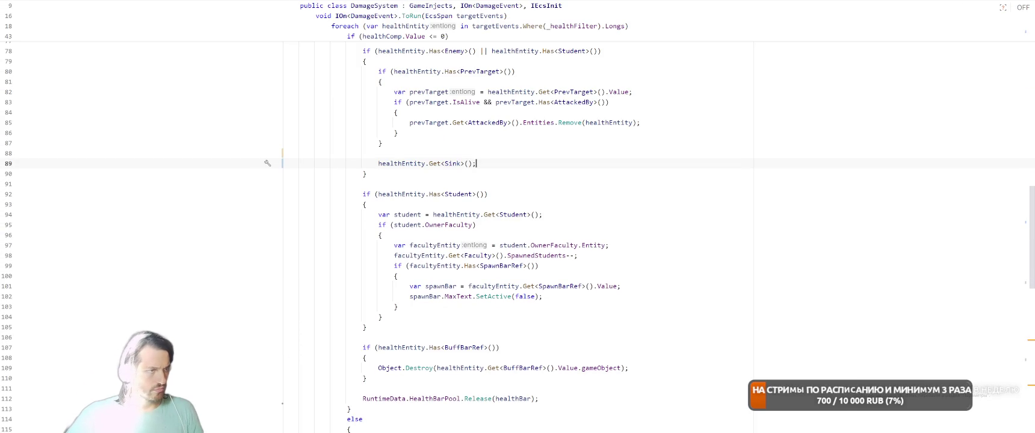
{"action": "left_click", "coordinate": [654, 200]}
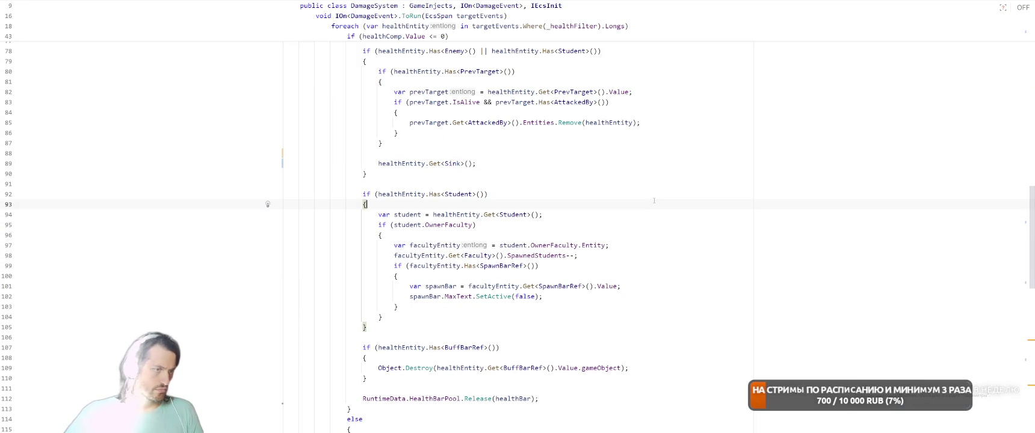
{"action": "key", "text": "ctrl+Tab"}
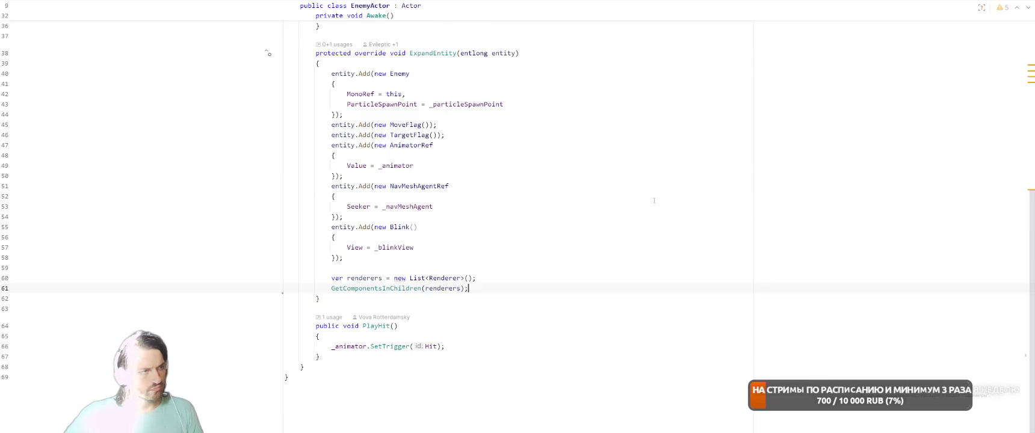
{"action": "key", "text": "ctrl+Tab"}
{"action": "key", "text": "alt+Tab"}
{"action": "key", "text": "Tab"}
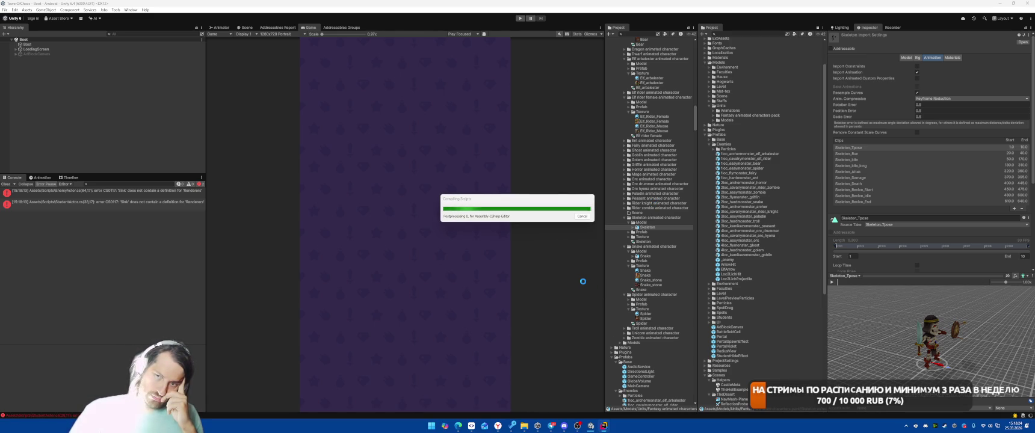
- Clear the Console, play a battle, meteor the spider swarm, then stop play mode
{"action": "left_click", "coordinate": [5, 184]}
{"action": "left_click", "coordinate": [522, 19]}
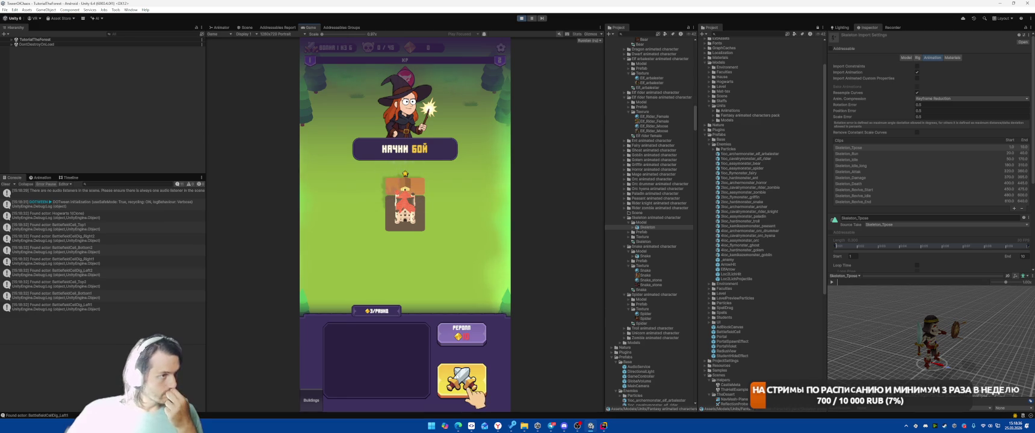
{"action": "left_click", "coordinate": [461, 380]}
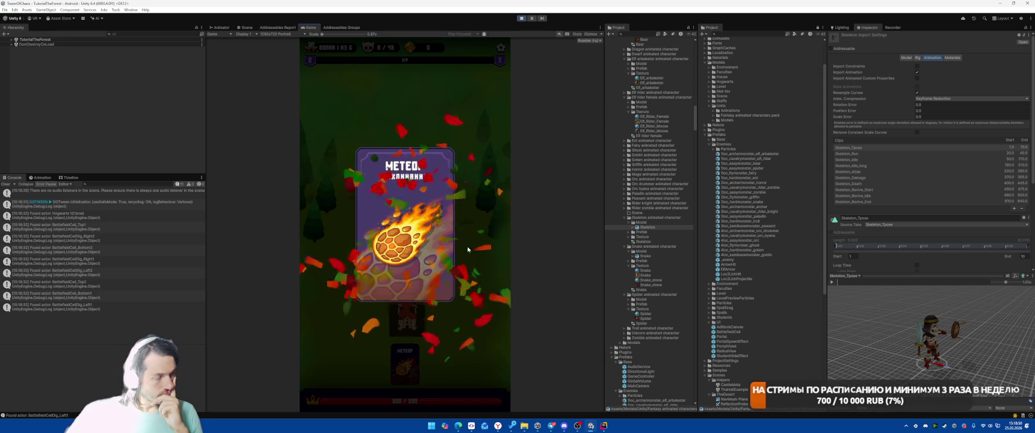
{"action": "left_click", "coordinate": [408, 355]}
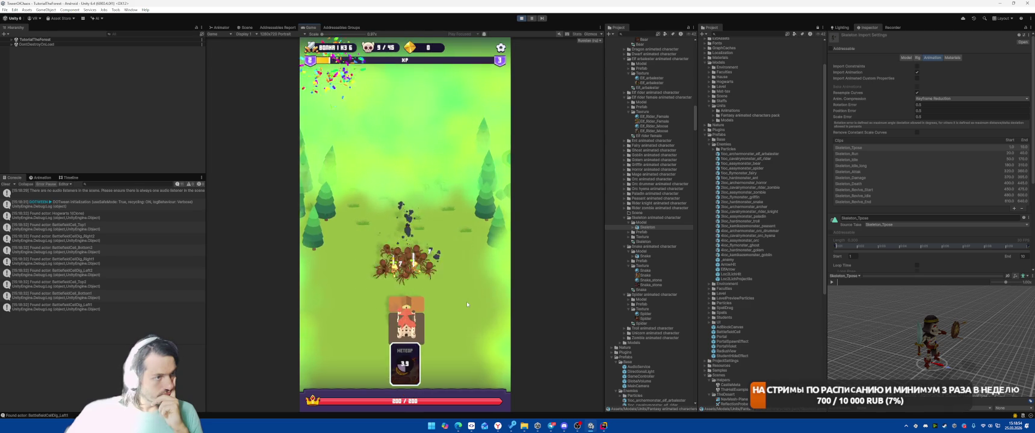
{"action": "left_click", "coordinate": [521, 19]}
{"action": "key", "text": "alt+Tab"}
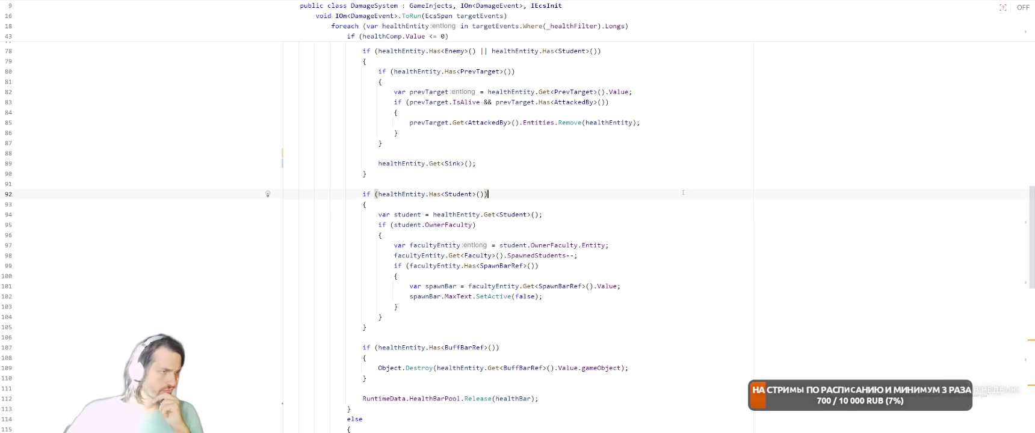
- Add a healthEntity.Get<DeadFlag>() line right below the Get<Sink>() call
{"action": "scroll", "coordinate": [668, 206], "scroll_direction": "up", "scroll_amount": 2}
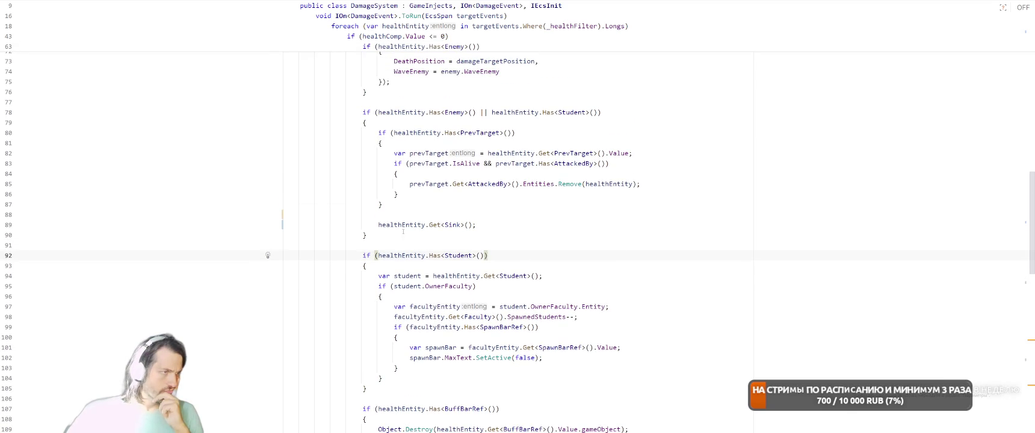
{"action": "left_click", "coordinate": [584, 215]}
{"action": "scroll", "coordinate": [583, 215], "scroll_direction": "up", "scroll_amount": 2}
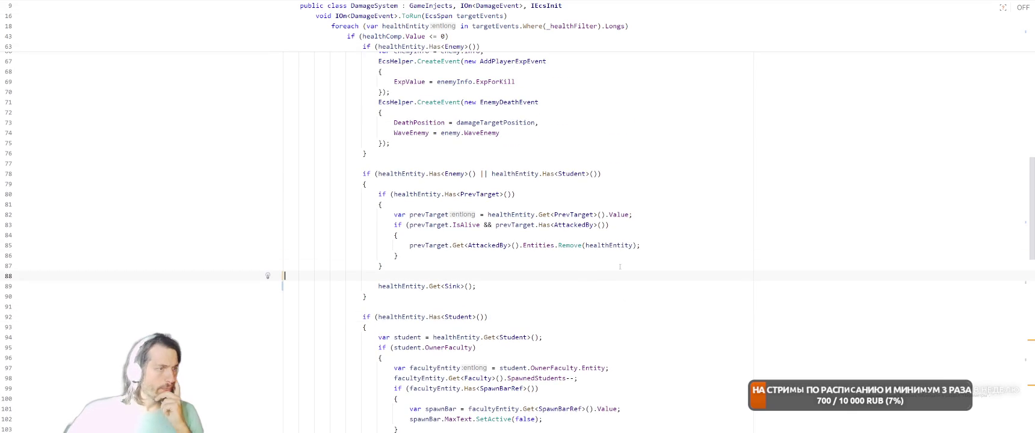
{"action": "left_click", "coordinate": [394, 287]}
{"action": "left_click", "coordinate": [513, 286]}
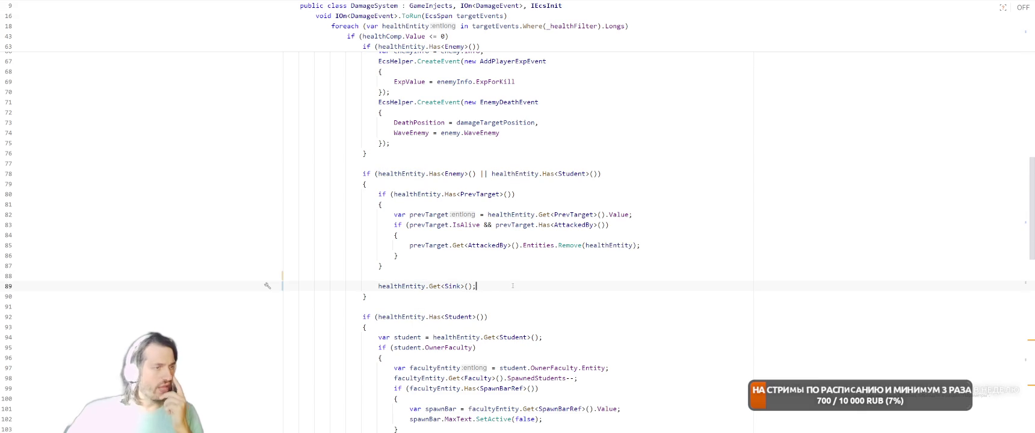
{"action": "key", "text": "Return"}
{"action": "type", "text": "heal"}
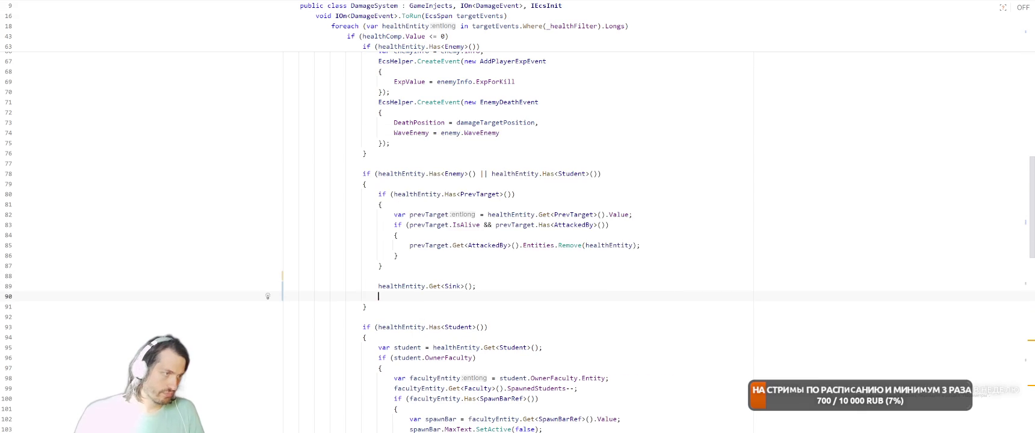
{"action": "key", "text": "Tab"}
{"action": "key", "text": "ctrl+shift+Left"}
{"action": "type", "text": "Dead"}
{"action": "key", "text": "Return"}
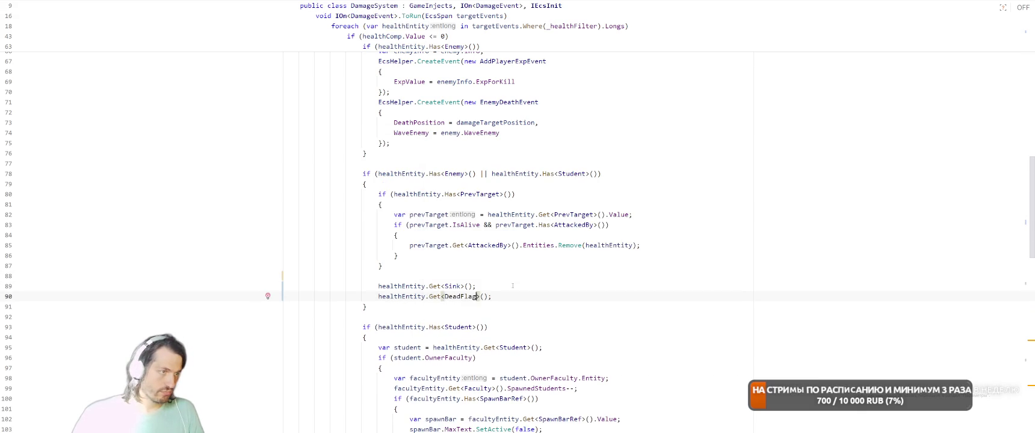
{"action": "key", "text": "shift+Home"}
{"action": "key", "text": "BackSpace"}
{"action": "key", "text": "BackSpace"}
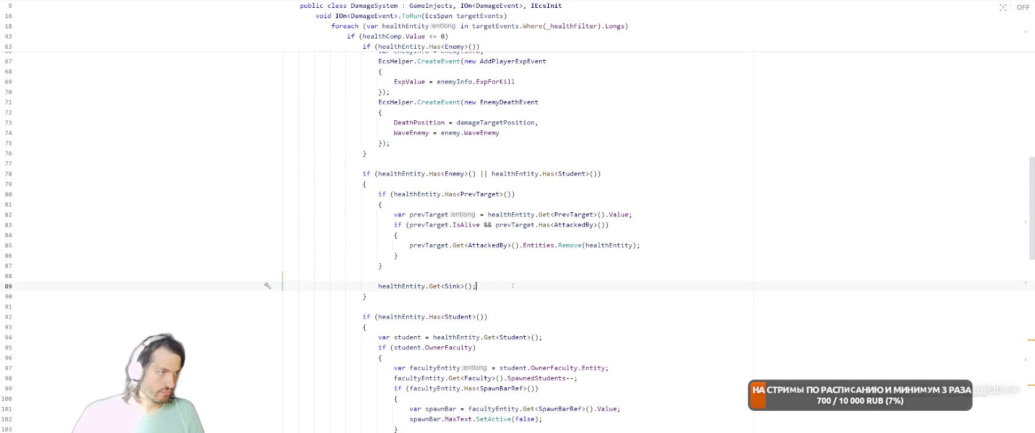
{"action": "key", "text": "ctrl+z"}
{"action": "key", "text": "ctrl+z"}
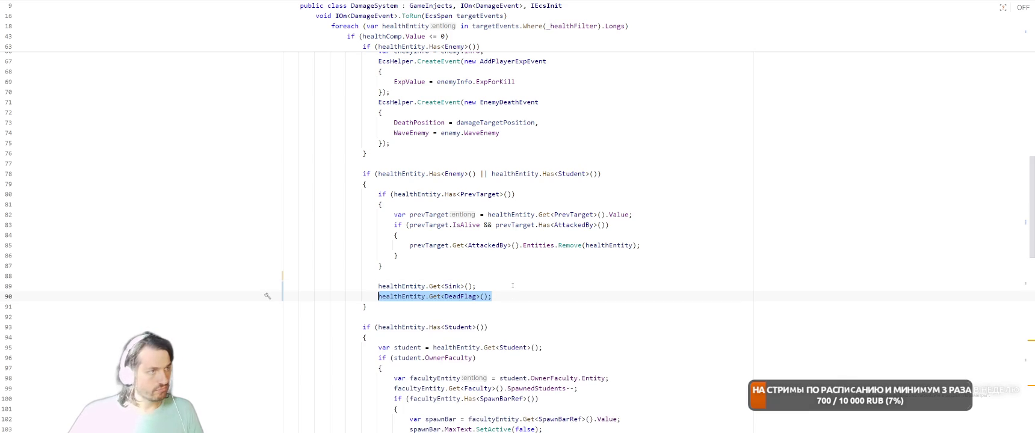
- Move the Sink and DeadFlag lines to just after the BuffBarRef cleanup block
{"action": "scroll", "coordinate": [515, 283], "scroll_direction": "up", "scroll_amount": 5}
{"action": "scroll", "coordinate": [516, 279], "scroll_direction": "down", "scroll_amount": 3}
{"action": "left_click", "coordinate": [378, 348], "text": "shift"}
{"action": "key", "text": "BackSpace"}
{"action": "key", "text": "BackSpace"}
{"action": "key", "text": "BackSpace"}
{"action": "scroll", "coordinate": [533, 316], "scroll_direction": "up", "scroll_amount": 3}
{"action": "left_click", "coordinate": [363, 214]}
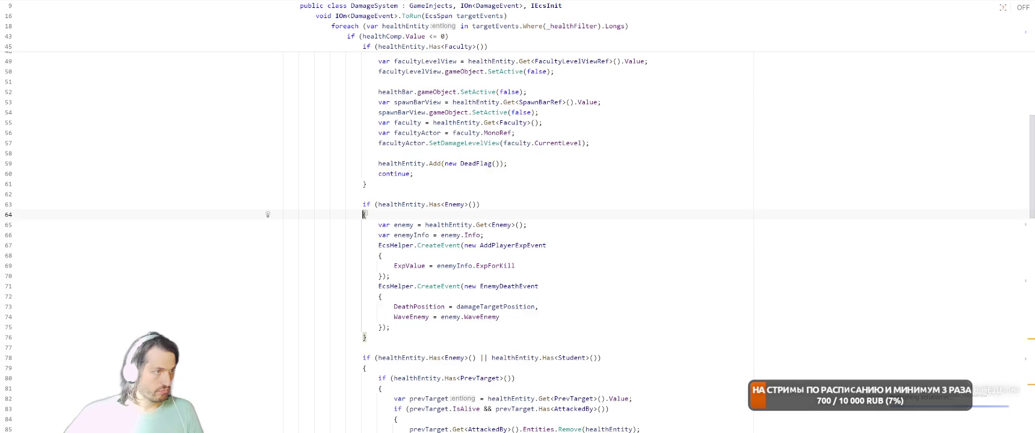
{"action": "scroll", "coordinate": [515, 206], "scroll_direction": "down", "scroll_amount": 5}
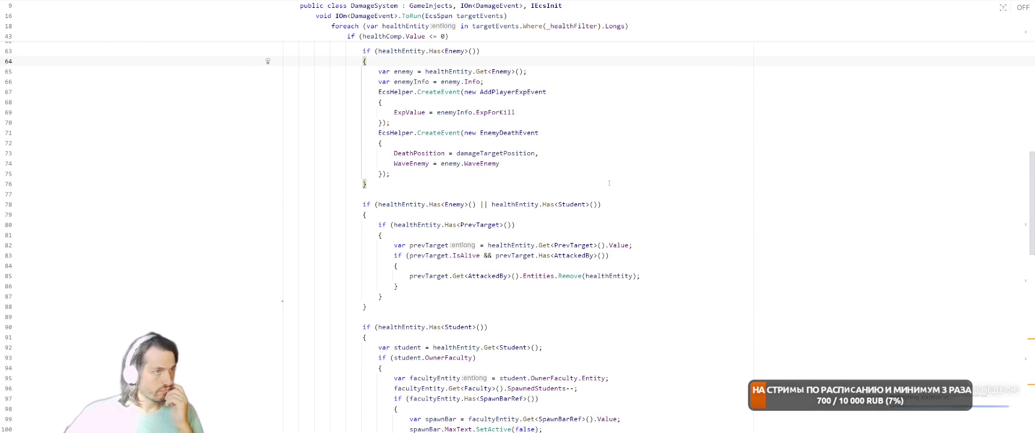
{"action": "scroll", "coordinate": [609, 183], "scroll_direction": "down", "scroll_amount": 4}
{"action": "left_click", "coordinate": [385, 336]}
{"action": "key", "text": "Down"}
{"action": "key", "text": "Down"}
{"action": "key", "text": "Down"}
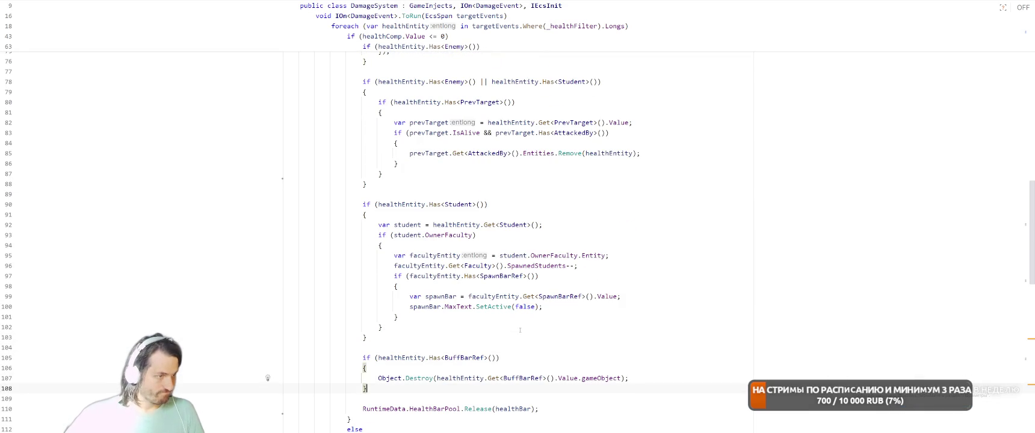
{"action": "key", "text": "ctrl+z"}
{"action": "scroll", "coordinate": [685, 319], "scroll_direction": "up", "scroll_amount": 5}
{"action": "key", "text": "alt+Tab"}
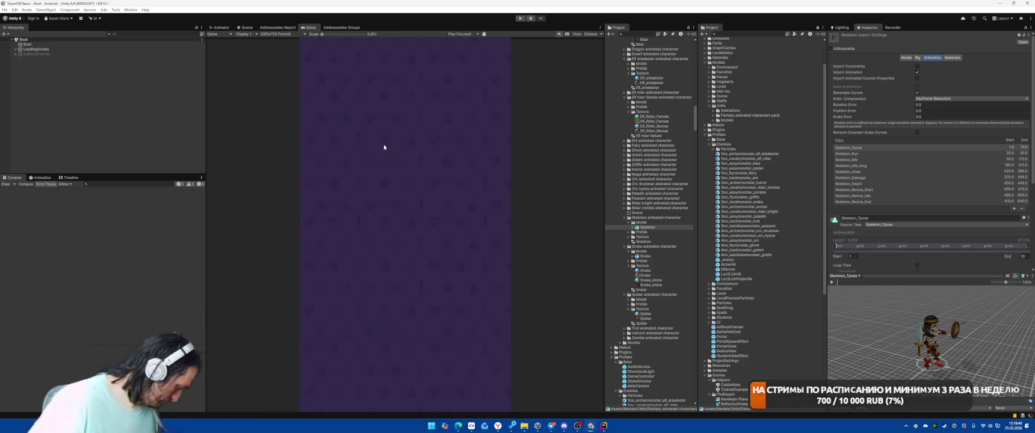
- Play the battle, drop a Meteor on the spider group, then stop Play mode
{"action": "left_click", "coordinate": [521, 18]}
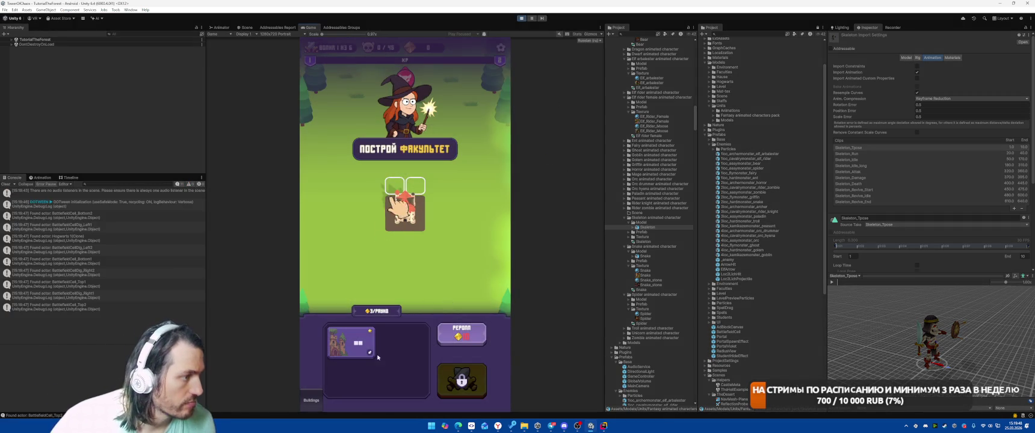
{"action": "left_click", "coordinate": [462, 380]}
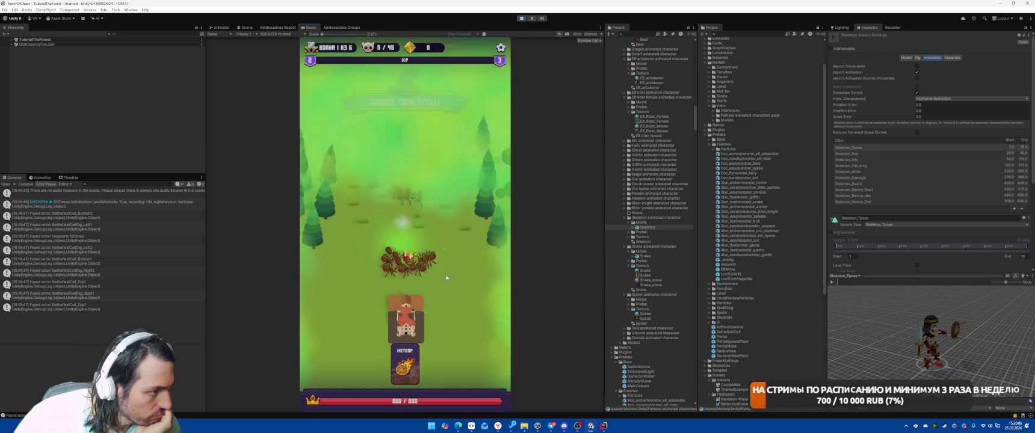
{"action": "left_click_drag", "start_coordinate": [419, 351], "coordinate": [409, 257]}
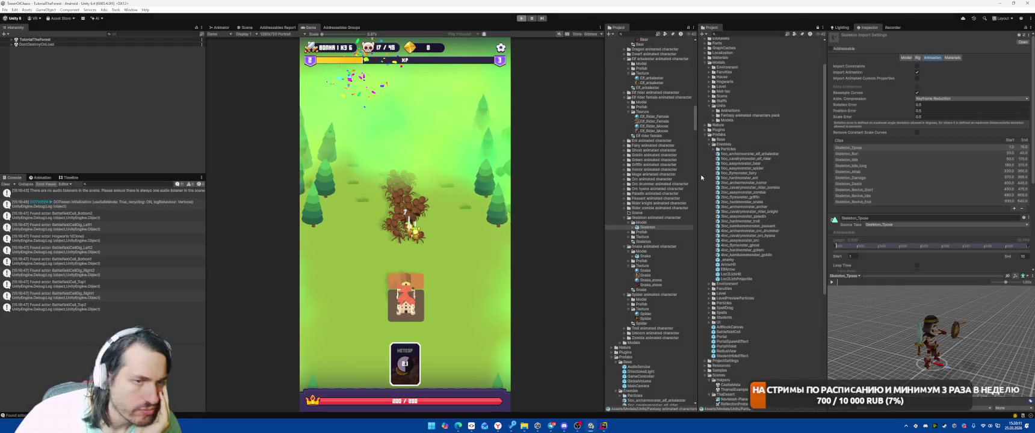
{"action": "key", "text": "ctrl+p"}
- Back in Rider, locate the Enemy and faculty death-handling blocks in DamageSystem
{"action": "key", "text": "alt+Tab"}
{"action": "left_click", "coordinate": [641, 285]}
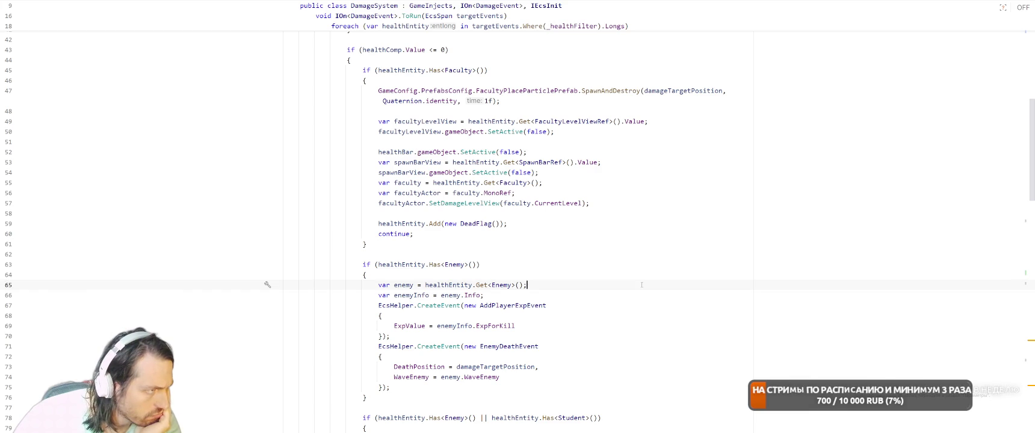
{"action": "scroll", "coordinate": [641, 285], "scroll_direction": "up", "scroll_amount": 4}
{"action": "left_click", "coordinate": [676, 243]}
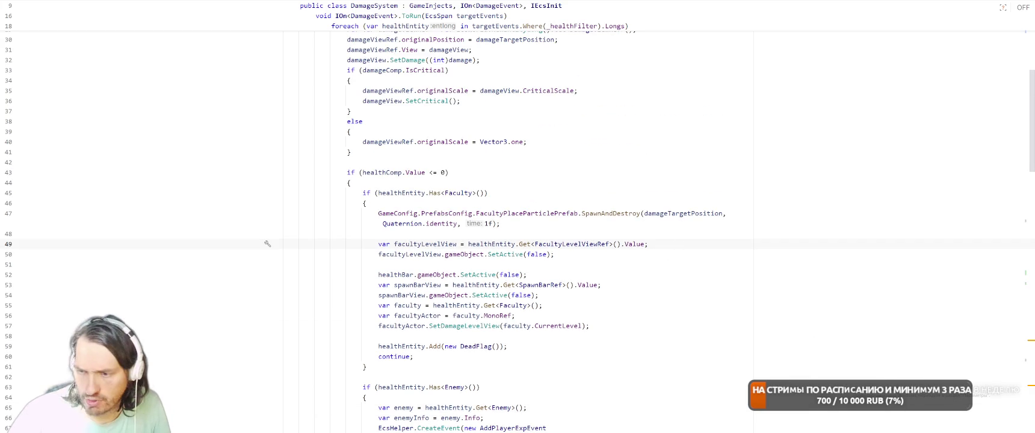
- Review the DamageSystem.cs diff in SmartGit, scrolling through the old and new code
{"action": "key", "text": "alt+Tab"}
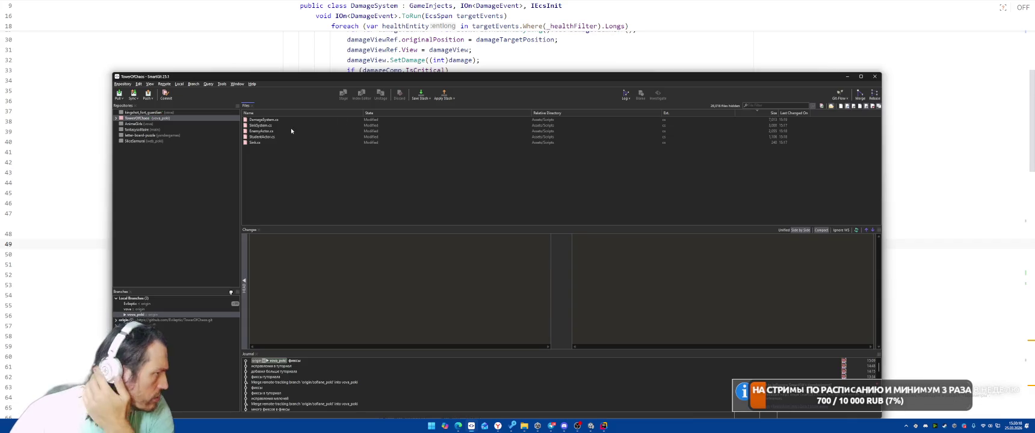
{"action": "left_click", "coordinate": [293, 121]}
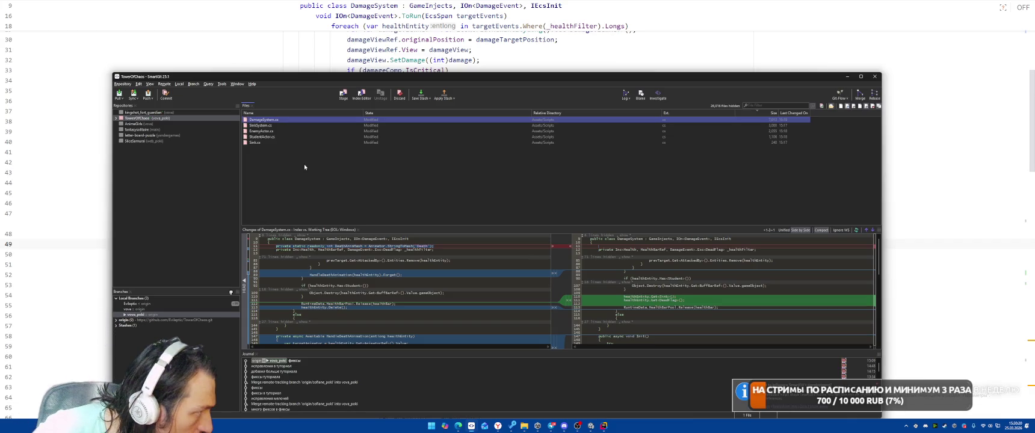
{"action": "scroll", "coordinate": [703, 296], "scroll_direction": "down", "scroll_amount": 1}
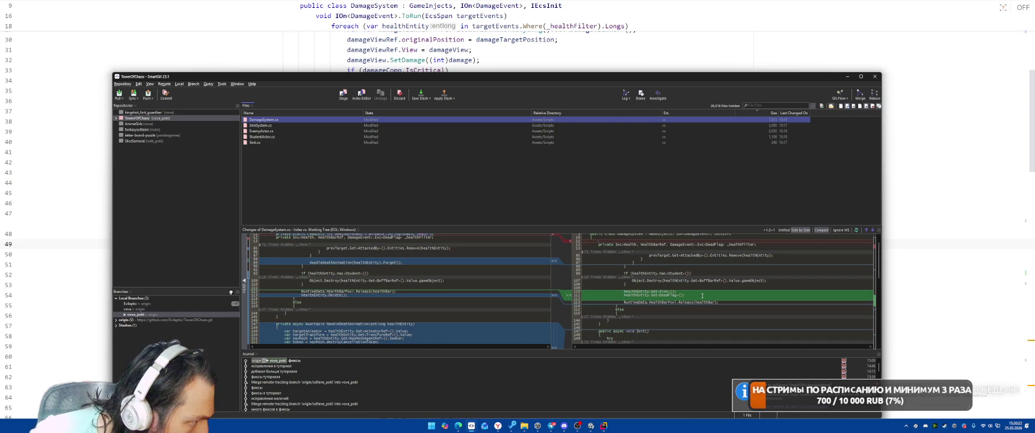
{"action": "scroll", "coordinate": [472, 293], "scroll_direction": "down", "scroll_amount": 8}
{"action": "scroll", "coordinate": [472, 293], "scroll_direction": "down", "scroll_amount": 5}
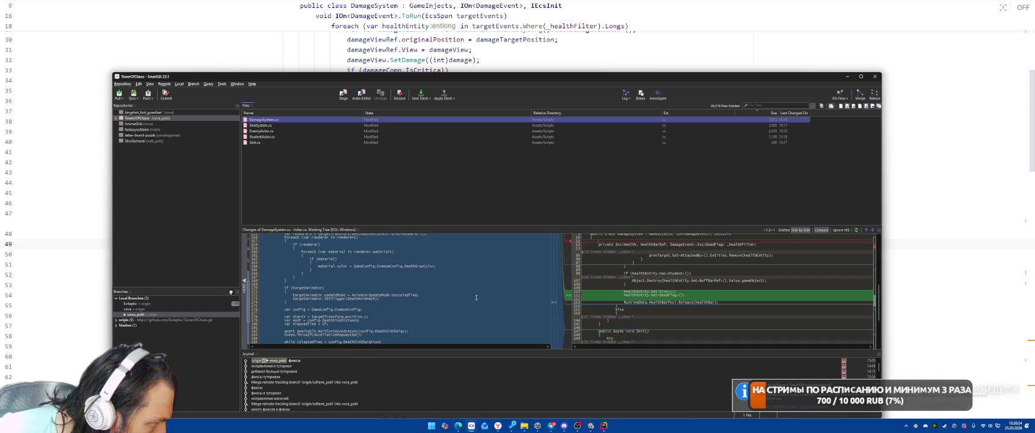
{"action": "left_click", "coordinate": [308, 298]}
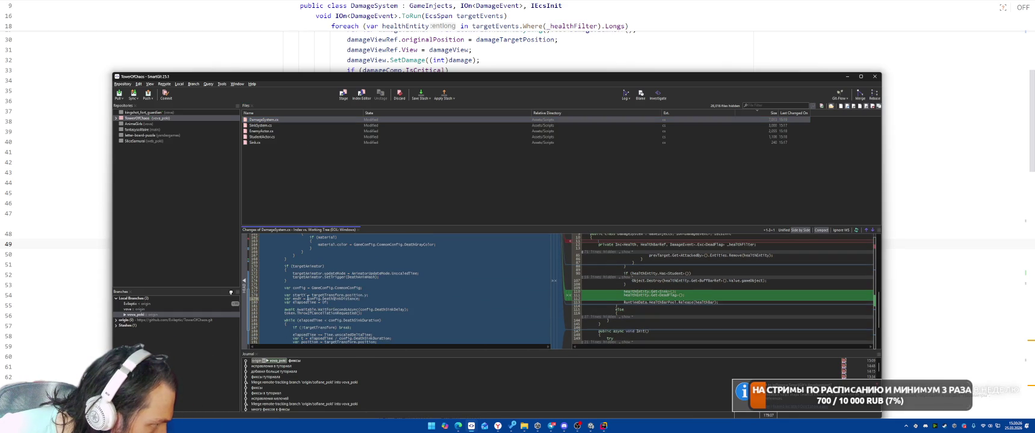
{"action": "scroll", "coordinate": [466, 301], "scroll_direction": "down", "scroll_amount": 2}
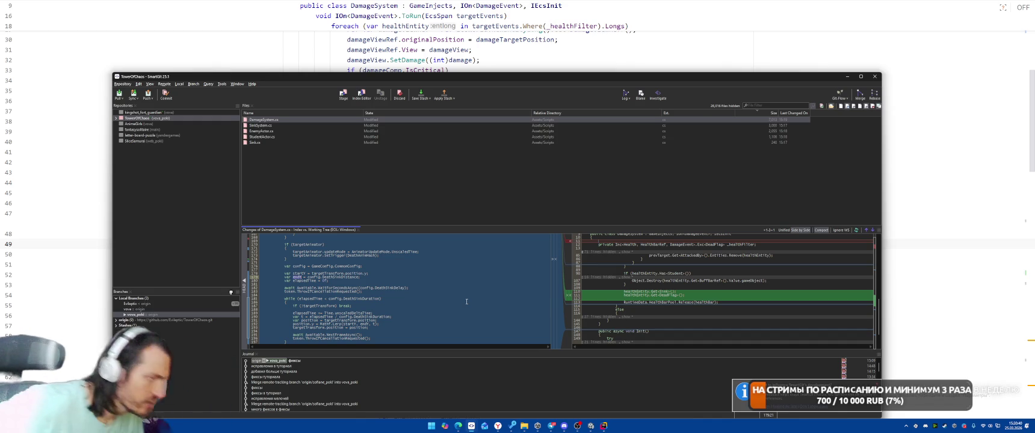
{"action": "left_click", "coordinate": [591, 425]}
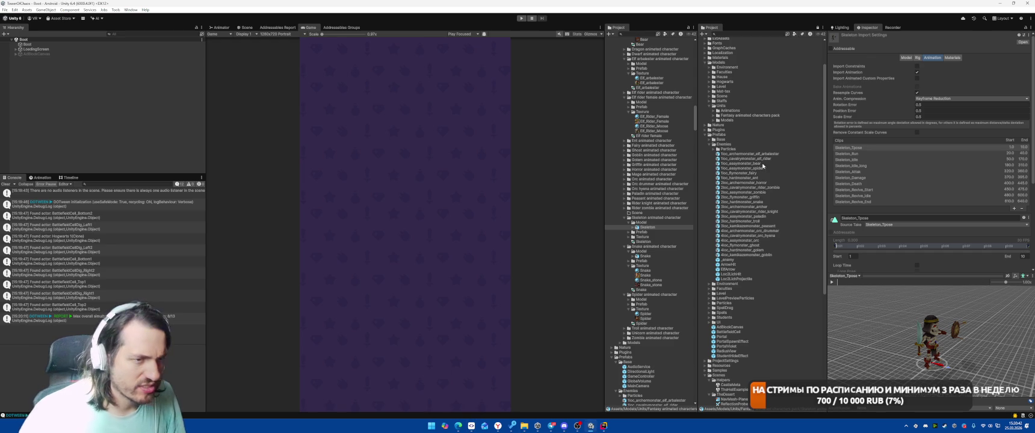
- Select SO/Configs/CommonConfig and scroll its Inspector to the Death Animation settings
{"action": "scroll", "coordinate": [755, 203], "scroll_direction": "down", "scroll_amount": 6}
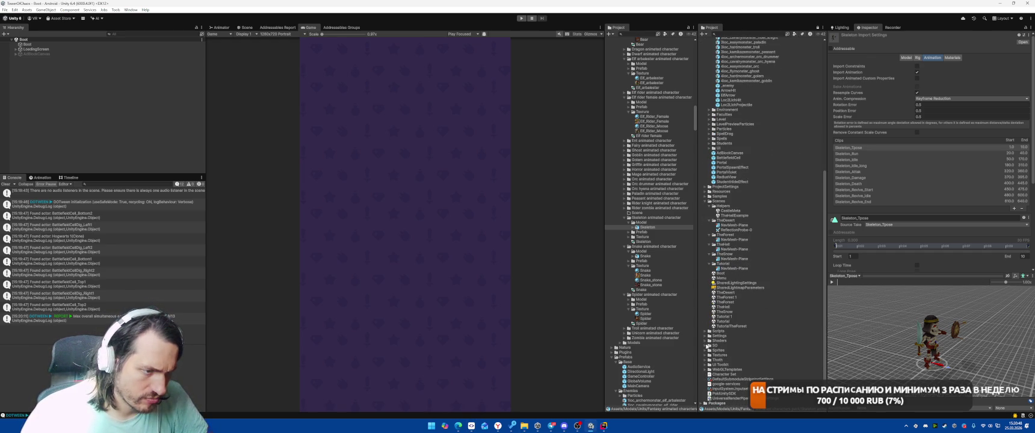
{"action": "left_click", "coordinate": [706, 346]}
{"action": "scroll", "coordinate": [754, 319], "scroll_direction": "down", "scroll_amount": 3}
{"action": "left_click", "coordinate": [734, 290]}
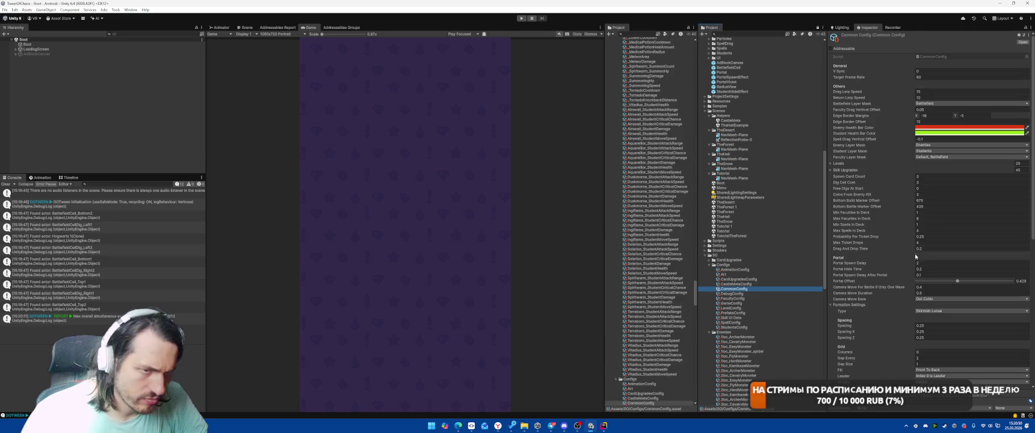
{"action": "scroll", "coordinate": [878, 219], "scroll_direction": "down", "scroll_amount": 5}
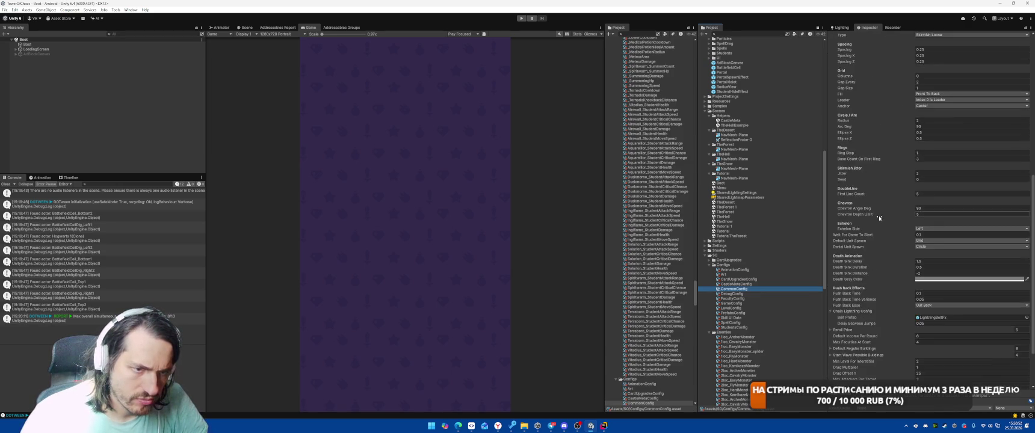
{"action": "scroll", "coordinate": [879, 215], "scroll_direction": "down", "scroll_amount": 5}
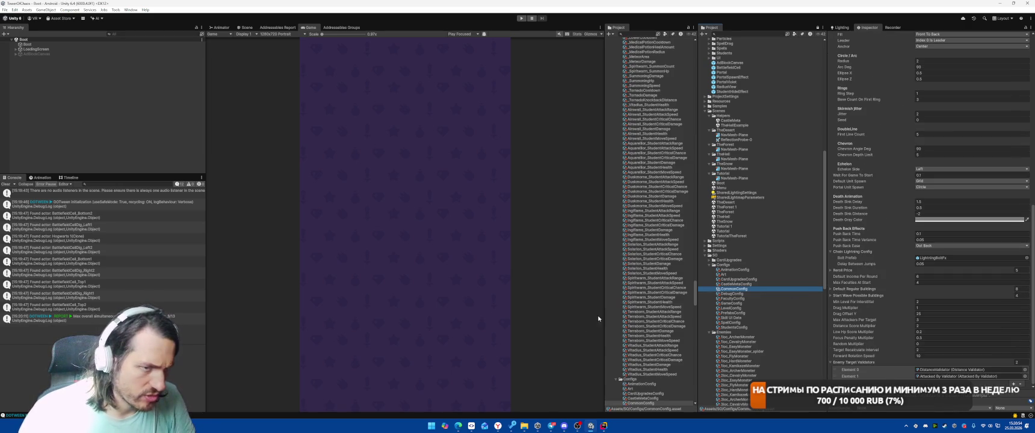
{"action": "left_click", "coordinate": [590, 426]}
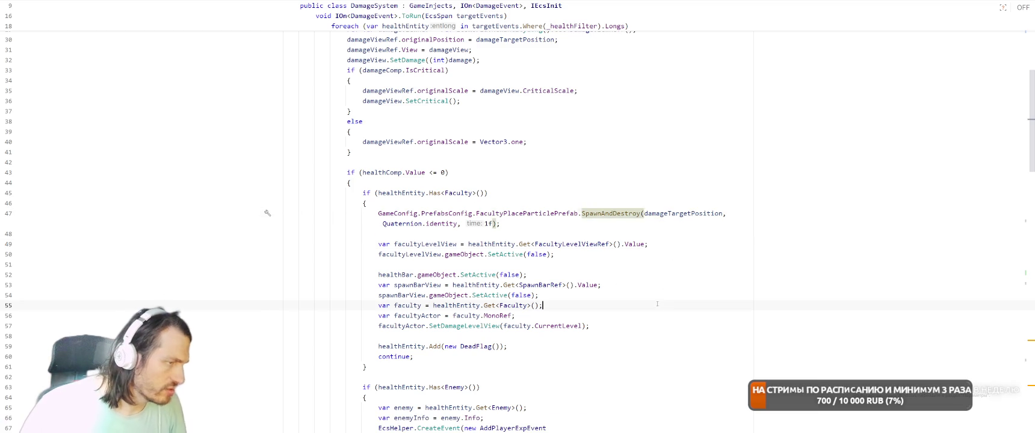
- Switch to SinkSystem.cs and remove the blank line after sink.StartY
{"action": "left_click", "coordinate": [722, 148]}
{"action": "key", "text": "ctrl+Tab"}
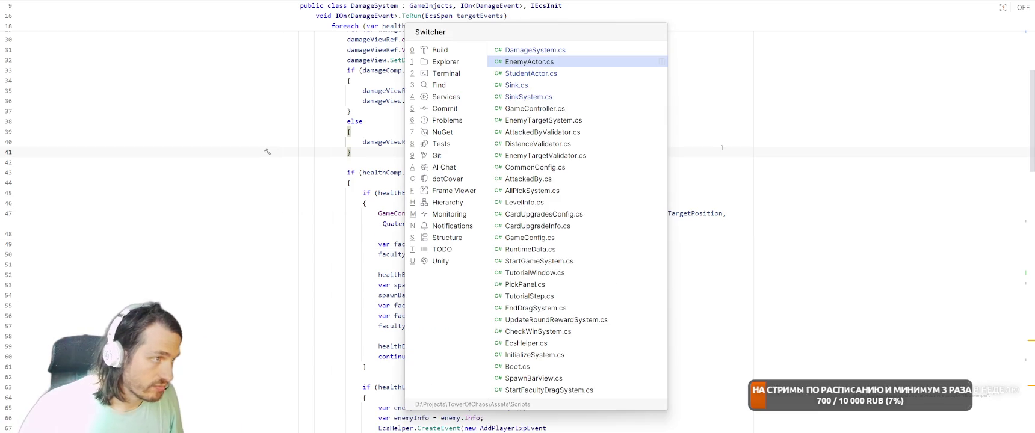
{"action": "key", "text": "ctrl+Tab"}
{"action": "key", "text": "ctrl+Tab"}
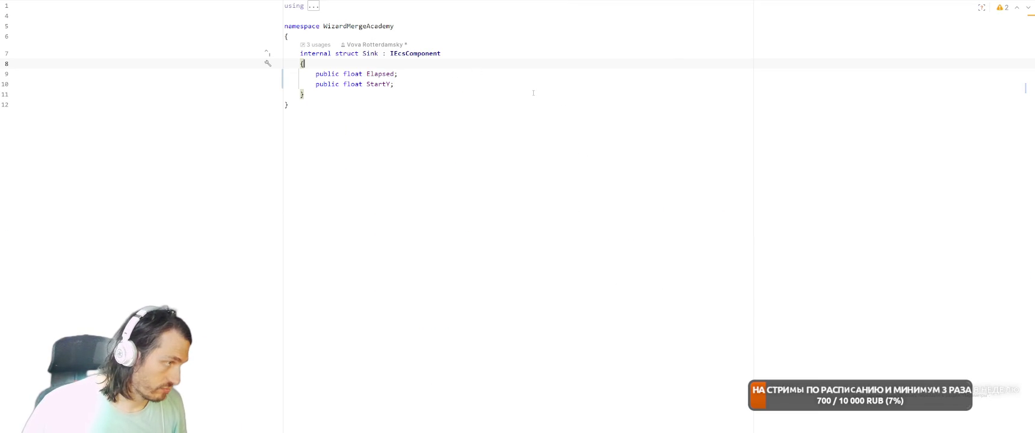
{"action": "key", "text": "ctrl+Tab"}
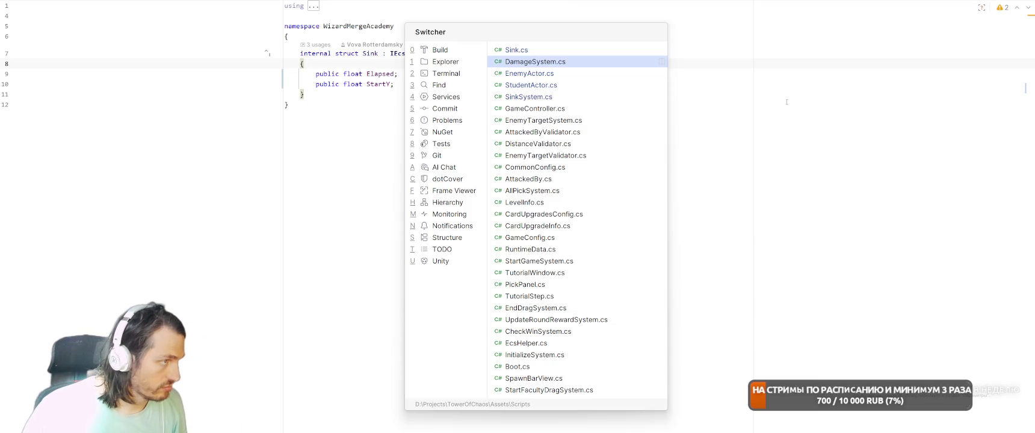
{"action": "key", "text": "ctrl+Tab"}
{"action": "key", "text": "ctrl+Tab"}
{"action": "key", "text": "ctrl+Tab"}
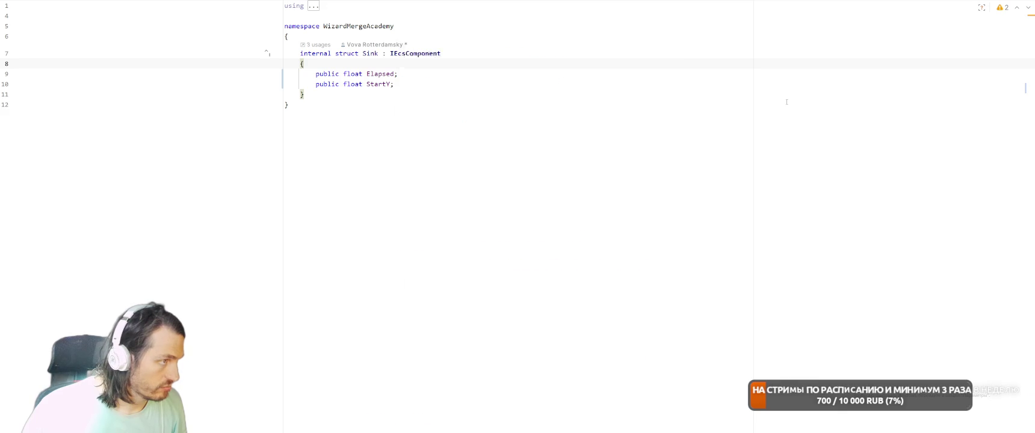
{"action": "left_click", "coordinate": [348, 162]}
{"action": "left_click", "coordinate": [385, 193]}
{"action": "left_click", "coordinate": [363, 213]}
{"action": "scroll", "coordinate": [728, 203], "scroll_direction": "down", "scroll_amount": 3}
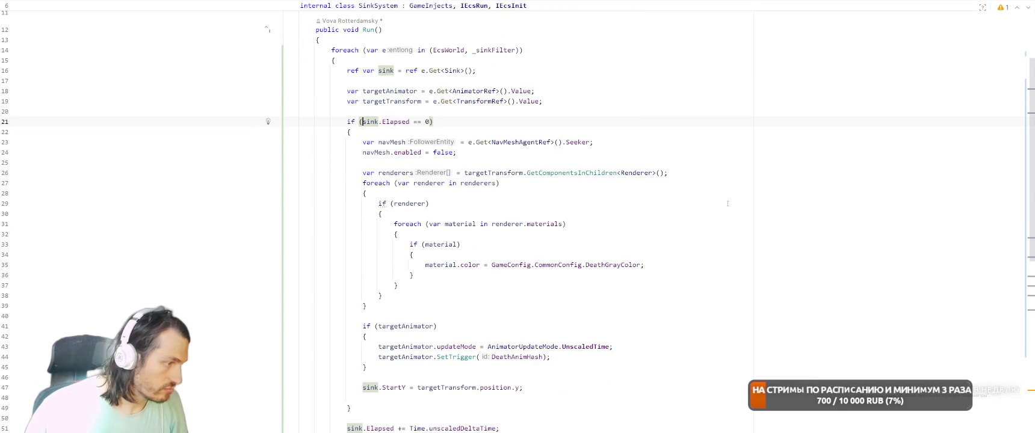
{"action": "scroll", "coordinate": [728, 203], "scroll_direction": "down", "scroll_amount": 3}
{"action": "left_click", "coordinate": [606, 296]}
{"action": "key", "text": "Delete"}
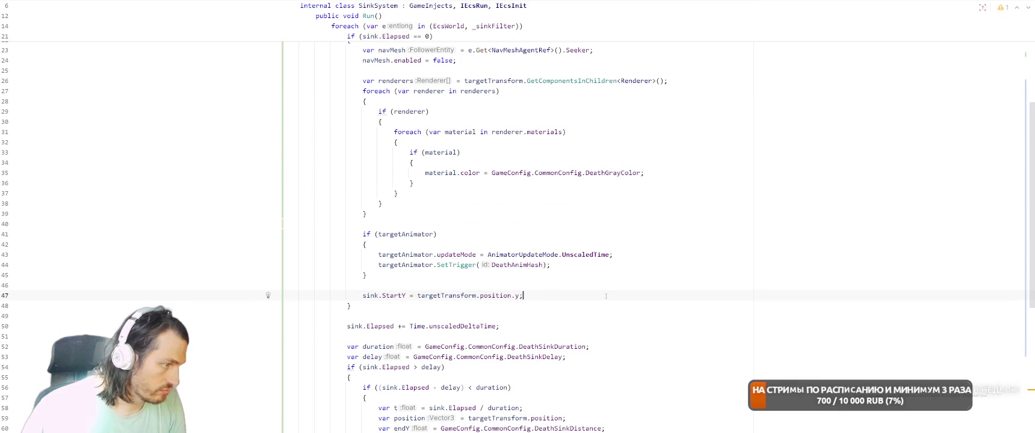
- Move the targetAnimator declaration down to just above the if (targetAnimator) check
{"action": "scroll", "coordinate": [611, 243], "scroll_direction": "up", "scroll_amount": 1}
{"action": "left_click", "coordinate": [405, 295]}
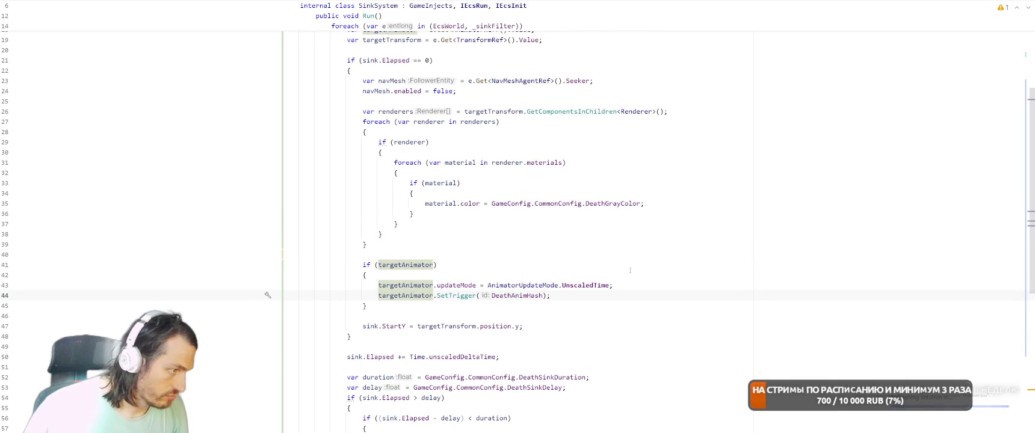
{"action": "scroll", "coordinate": [630, 270], "scroll_direction": "up", "scroll_amount": 2}
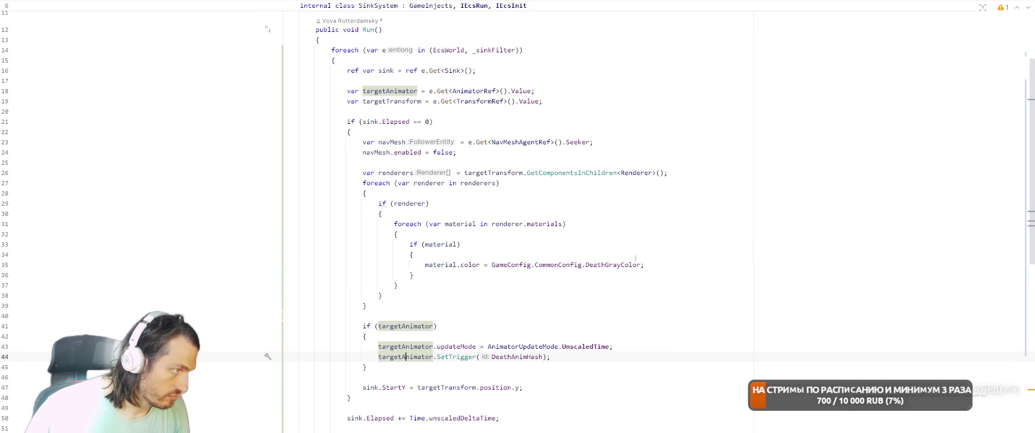
{"action": "scroll", "coordinate": [464, 141], "scroll_direction": "down", "scroll_amount": 8}
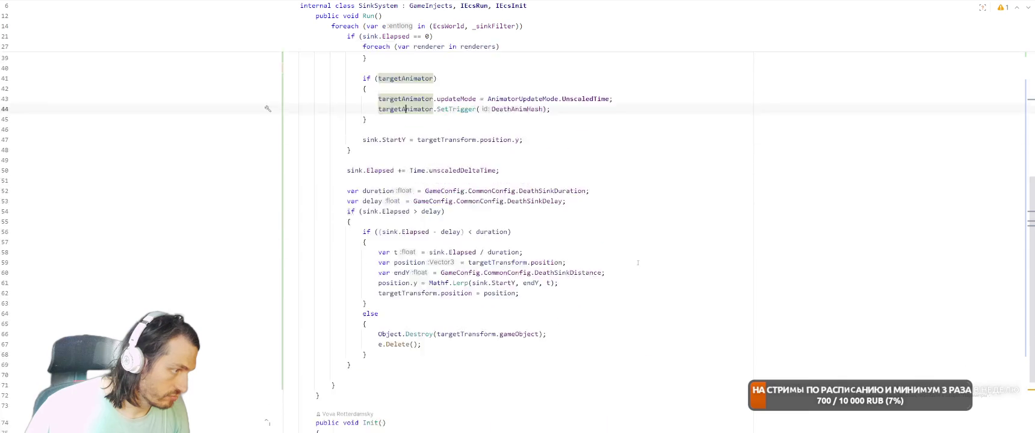
{"action": "scroll", "coordinate": [465, 142], "scroll_direction": "up", "scroll_amount": 12}
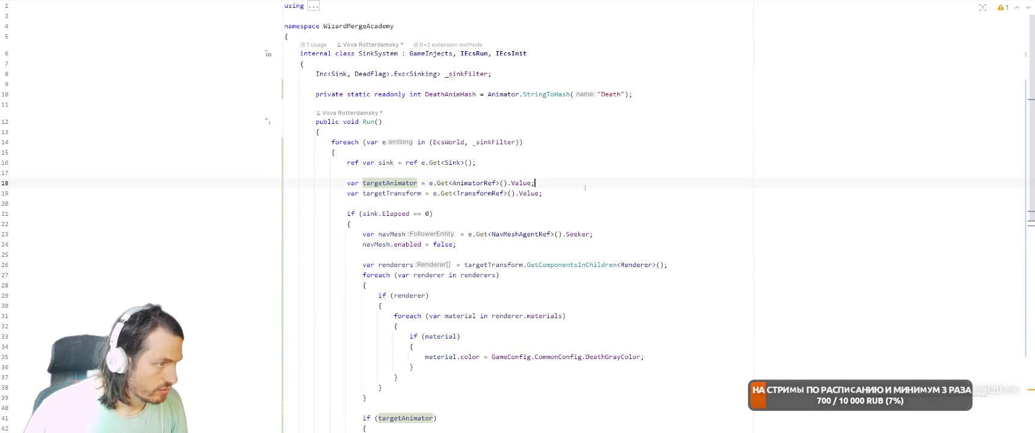
{"action": "key", "text": "shift+Home"}
{"action": "key", "text": "ctrl+c"}
{"action": "key", "text": "BackSpace"}
{"action": "key", "text": "BackSpace"}
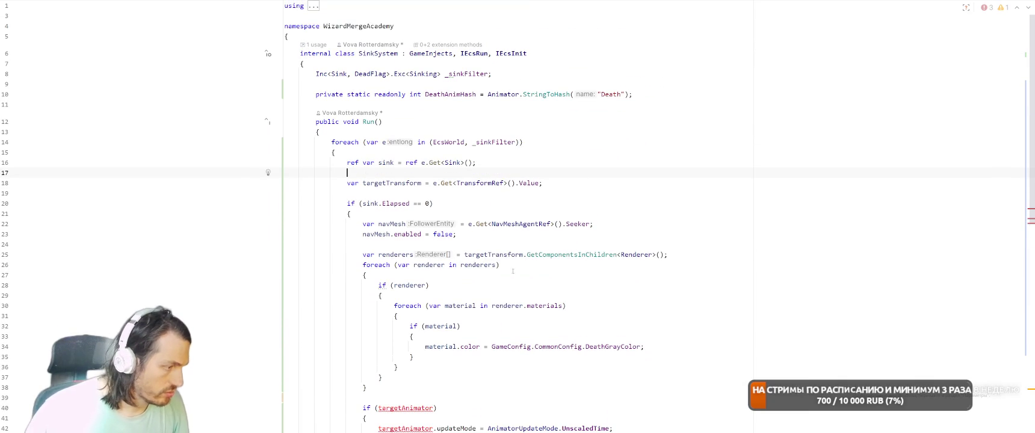
{"action": "scroll", "coordinate": [513, 246], "scroll_direction": "down", "scroll_amount": 2}
{"action": "left_click", "coordinate": [437, 336]}
{"action": "key", "text": "Return"}
{"action": "key", "text": "ctrl+v"}
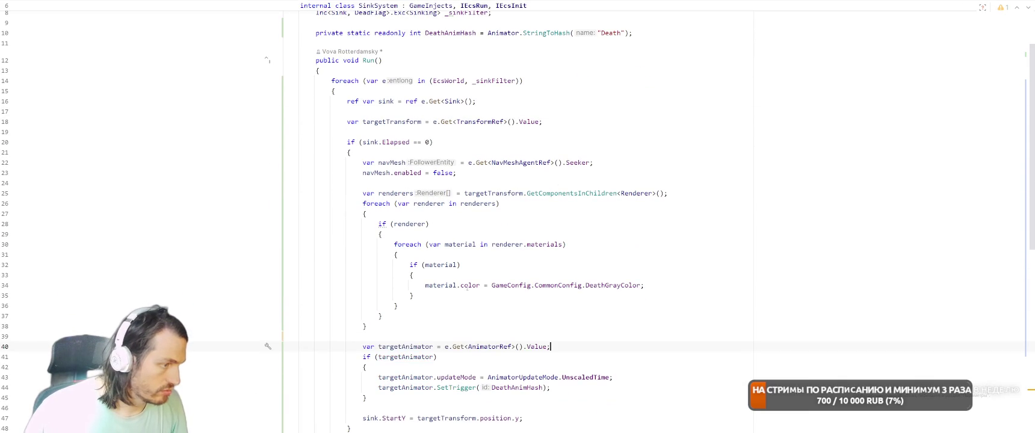
{"action": "scroll", "coordinate": [437, 320], "scroll_direction": "up", "scroll_amount": 2}
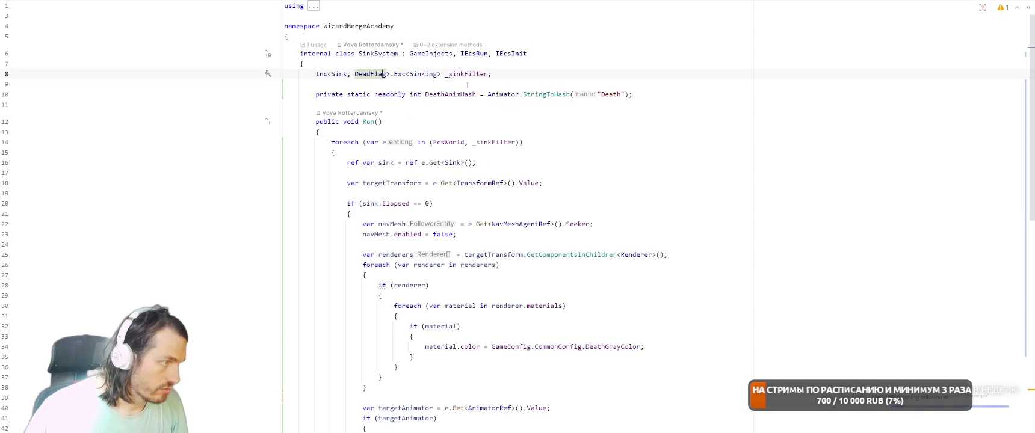
- Add TransformRef to the _sinkFilter Inc<> component list
{"action": "type", "text": ", TranR"}
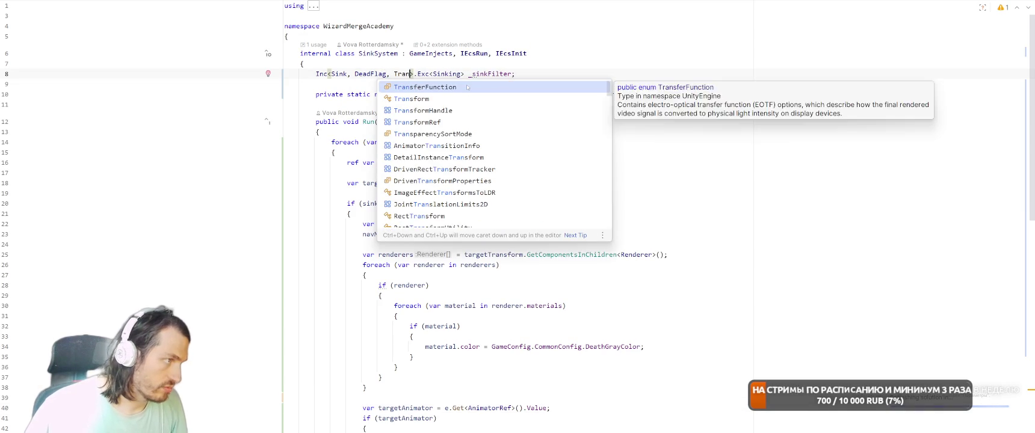
{"action": "left_click", "coordinate": [467, 88]}
{"action": "type", "text": "sformRef"}
{"action": "left_click", "coordinate": [459, 235]}
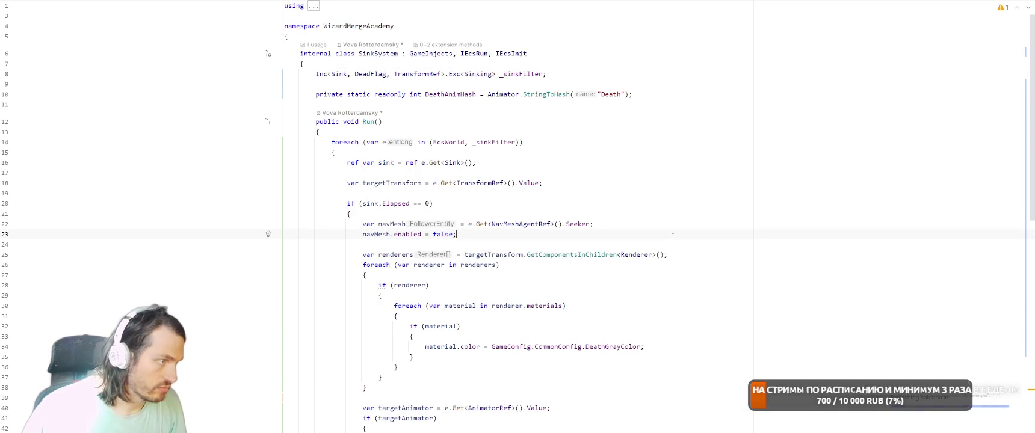
{"action": "scroll", "coordinate": [662, 199], "scroll_direction": "down", "scroll_amount": 4}
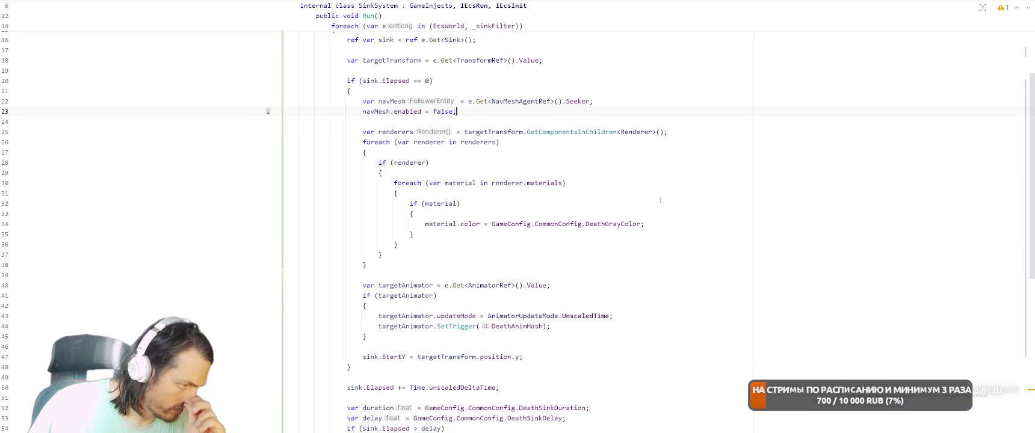
{"action": "scroll", "coordinate": [660, 200], "scroll_direction": "down", "scroll_amount": 5}
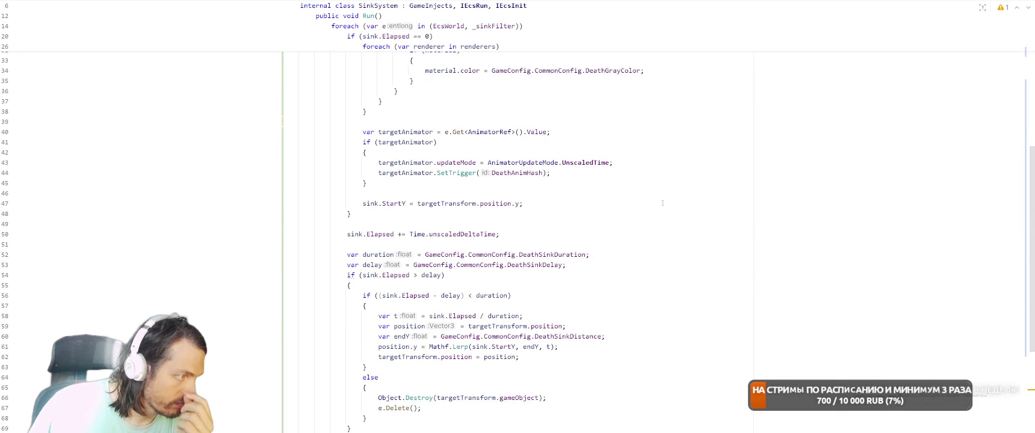
{"action": "left_click", "coordinate": [379, 234]}
{"action": "scroll", "coordinate": [638, 232], "scroll_direction": "down", "scroll_amount": 1}
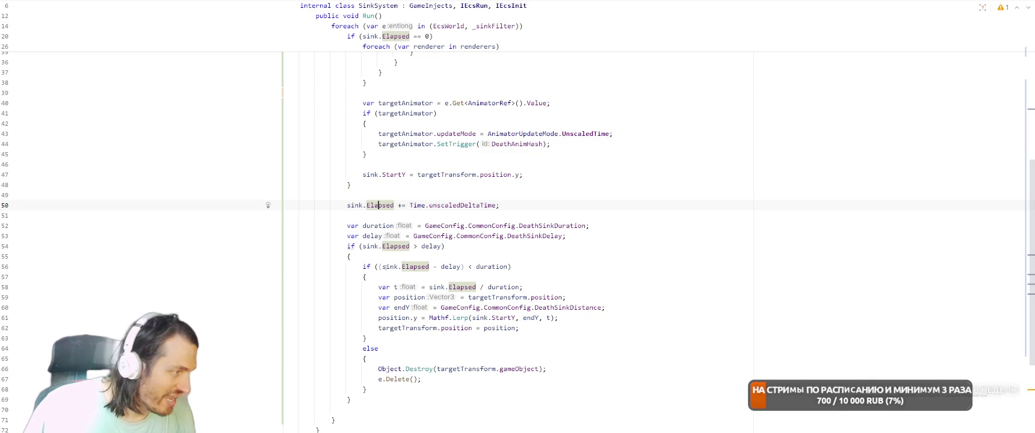
- Extract sink.Elapsed - delay into a sinkElapsed variable and use it in the t calculation
{"action": "left_click", "coordinate": [385, 266]}
{"action": "left_click", "coordinate": [476, 287]}
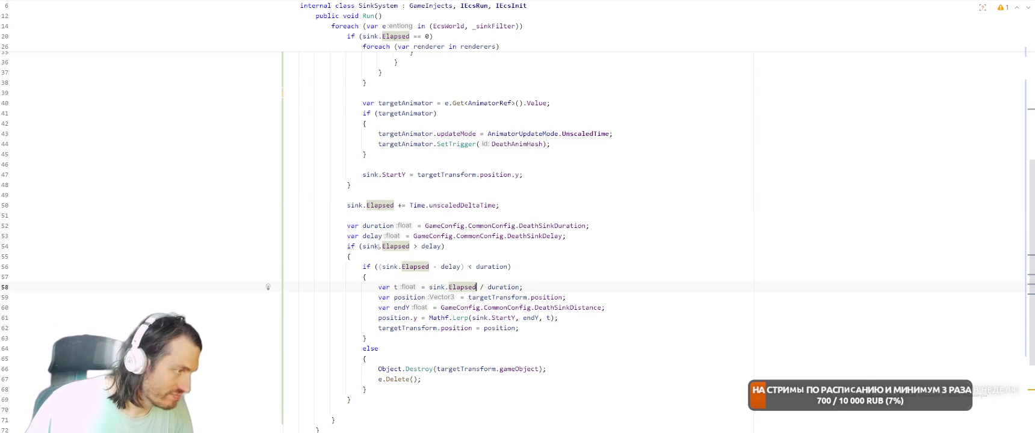
{"action": "left_click_drag", "start_coordinate": [381, 266], "coordinate": [457, 267]}
{"action": "key", "text": "alt+Return"}
{"action": "key", "text": "Return"}
{"action": "key", "text": "Return"}
{"action": "key", "text": "Return"}
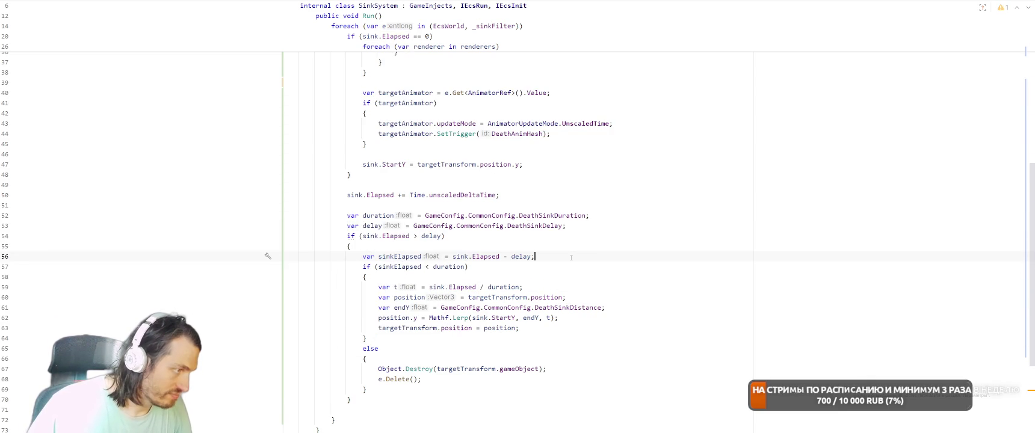
{"action": "double_click", "coordinate": [400, 256]}
{"action": "key", "text": "ctrl+c"}
{"action": "left_click_drag", "start_coordinate": [429, 287], "coordinate": [476, 287]}
{"action": "key", "text": "ctrl+v"}
- Replace Mathf.Lerp with Mathf.LerpUnclamped in the sink height calculation
{"action": "left_click", "coordinate": [601, 278]}
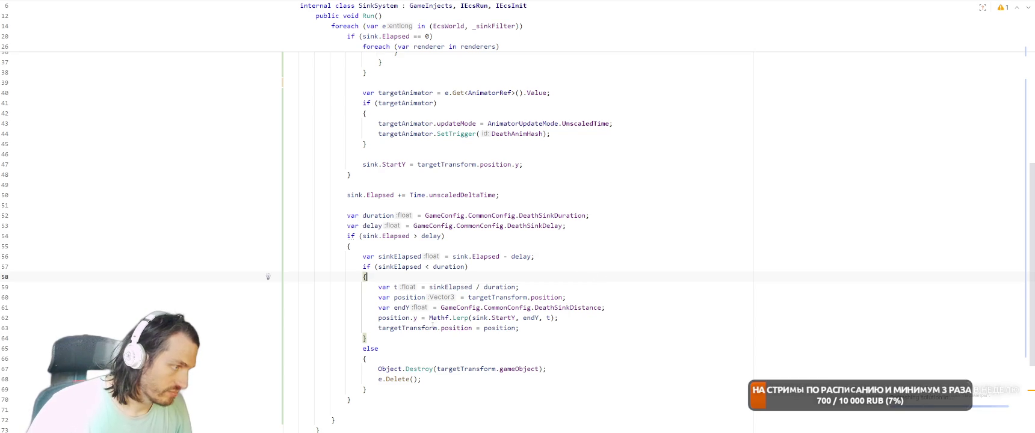
{"action": "left_click", "coordinate": [452, 318]}
{"action": "key", "text": "Delete"}
{"action": "type", "text": "Sl"}
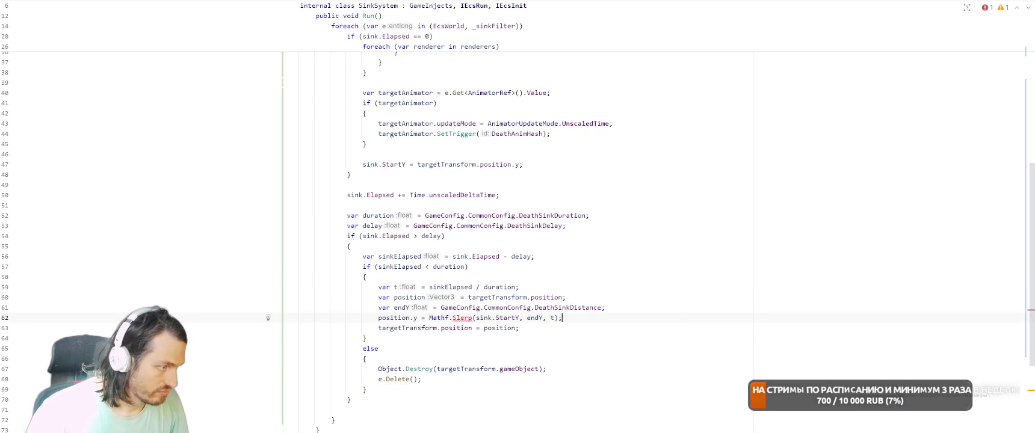
{"action": "key", "text": "BackSpace"}
{"action": "key", "text": "BackSpace"}
{"action": "key", "text": "BackSpace"}
{"action": "key", "text": "Escape"}
{"action": "key", "text": "BackSpace"}
{"action": "key", "text": "BackSpace"}
{"action": "type", "text": "Ler"}
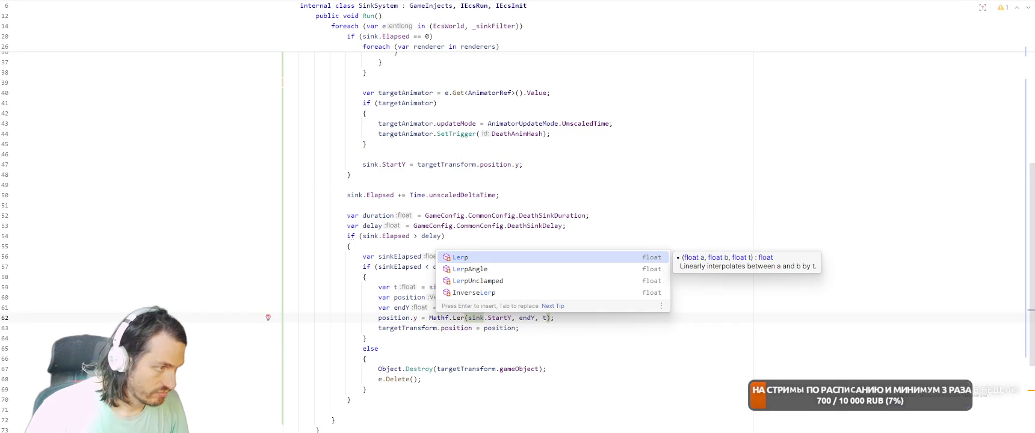
{"action": "key", "text": "Down"}
{"action": "key", "text": "Down"}
{"action": "key", "text": "Tab"}
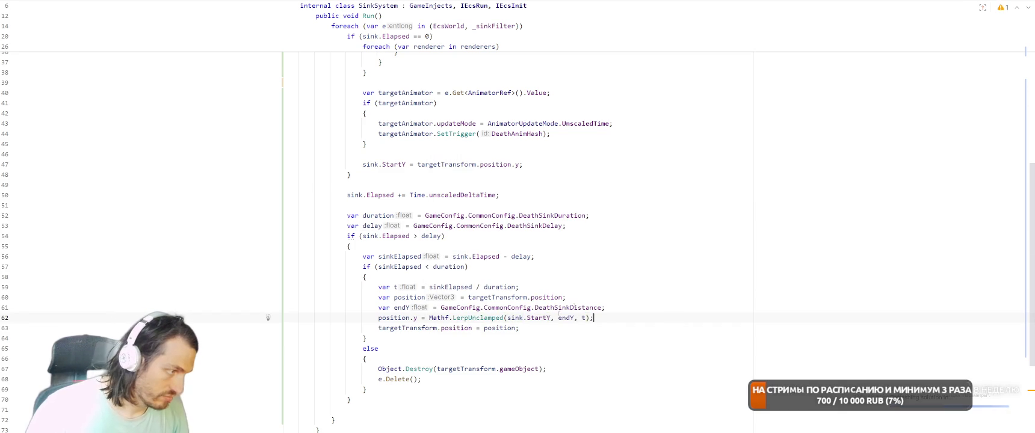
- Check the usages of endY, targetTransform and sinkElapsed in SinkSystem
{"action": "scroll", "coordinate": [621, 283], "scroll_direction": "down", "scroll_amount": 2}
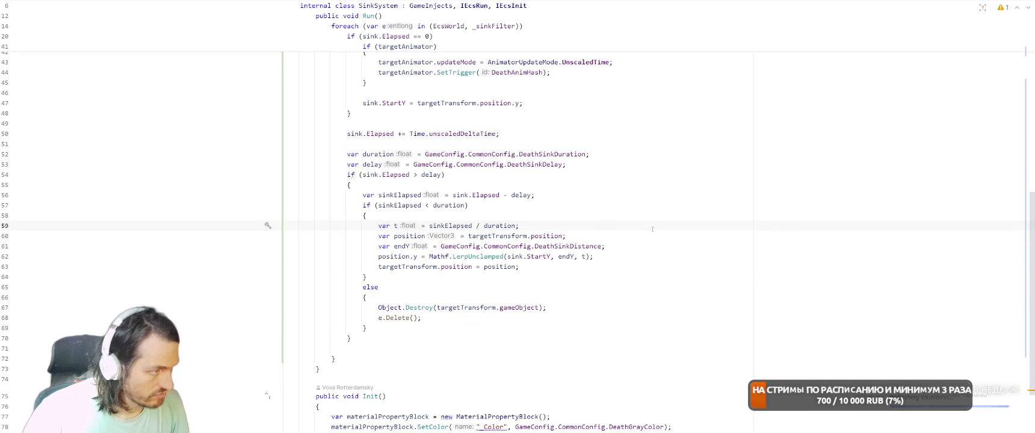
{"action": "left_click", "coordinate": [407, 246]}
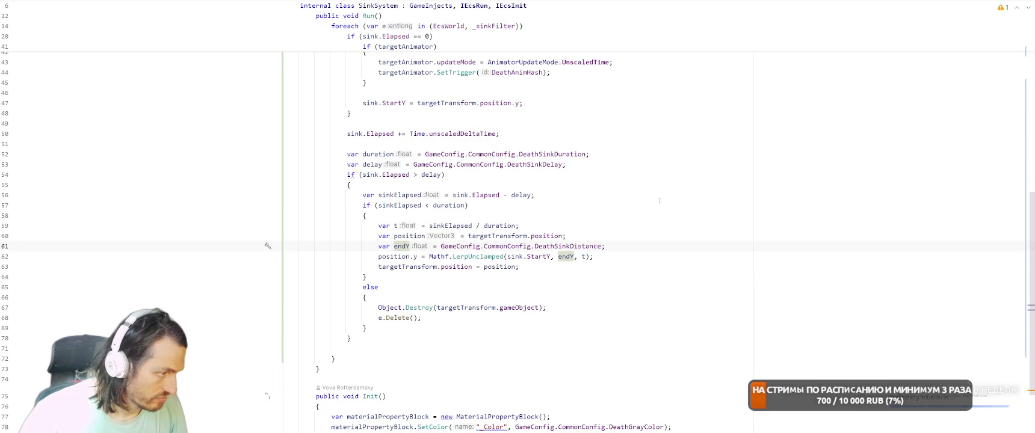
{"action": "left_click", "coordinate": [391, 266]}
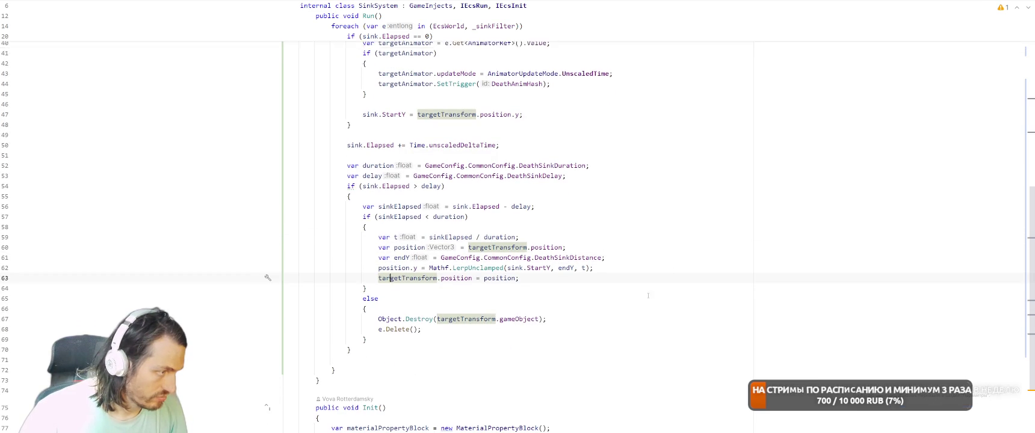
{"action": "scroll", "coordinate": [650, 294], "scroll_direction": "up", "scroll_amount": 3}
{"action": "left_click", "coordinate": [425, 301]}
{"action": "scroll", "coordinate": [425, 302], "scroll_direction": "down", "scroll_amount": 3}
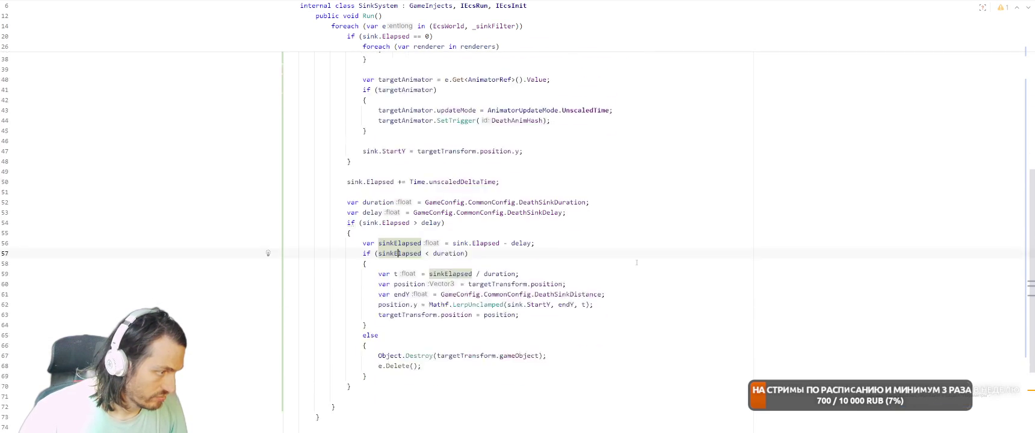
{"action": "scroll", "coordinate": [542, 270], "scroll_direction": "up", "scroll_amount": 3}
{"action": "key", "text": "alt+Tab"}
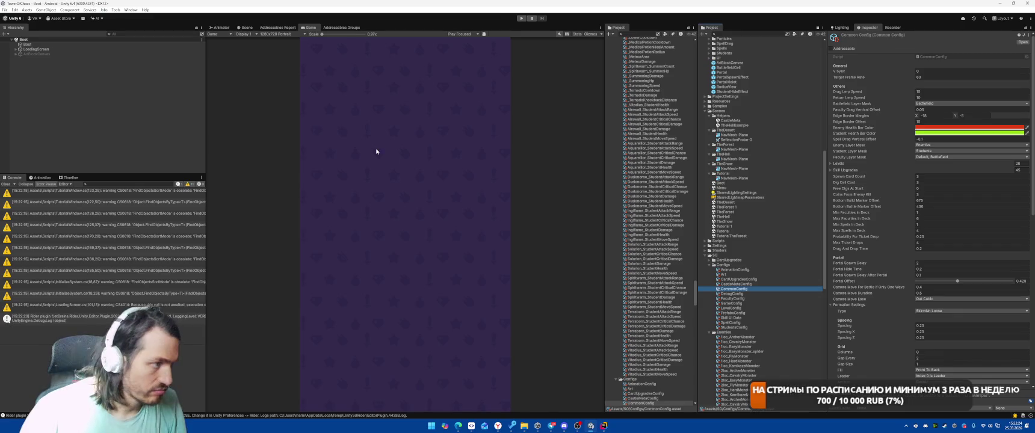
- Start Play, place the castle card, and cast Meteor five times on the enemy groups
{"action": "left_click", "coordinate": [521, 18]}
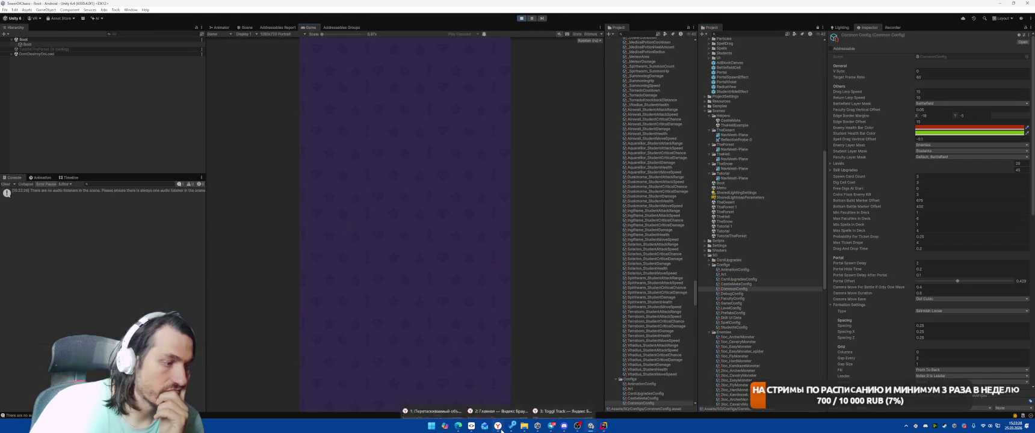
{"action": "mouse_move", "coordinate": [498, 426]}
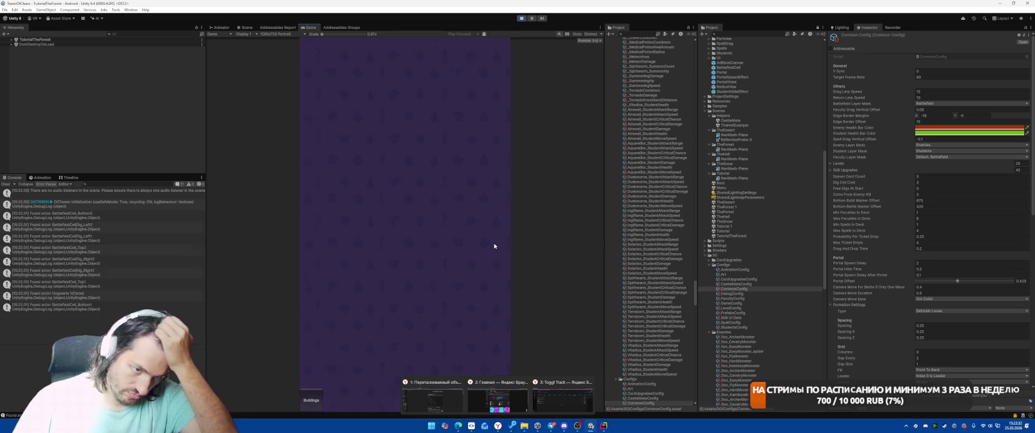
{"action": "left_click_drag", "start_coordinate": [400, 184], "coordinate": [401, 192]}
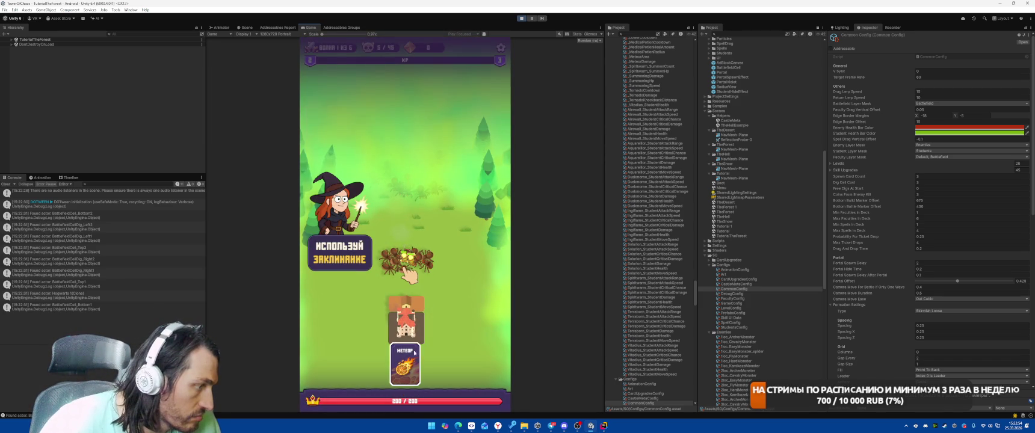
{"action": "left_click_drag", "start_coordinate": [405, 364], "coordinate": [406, 258]}
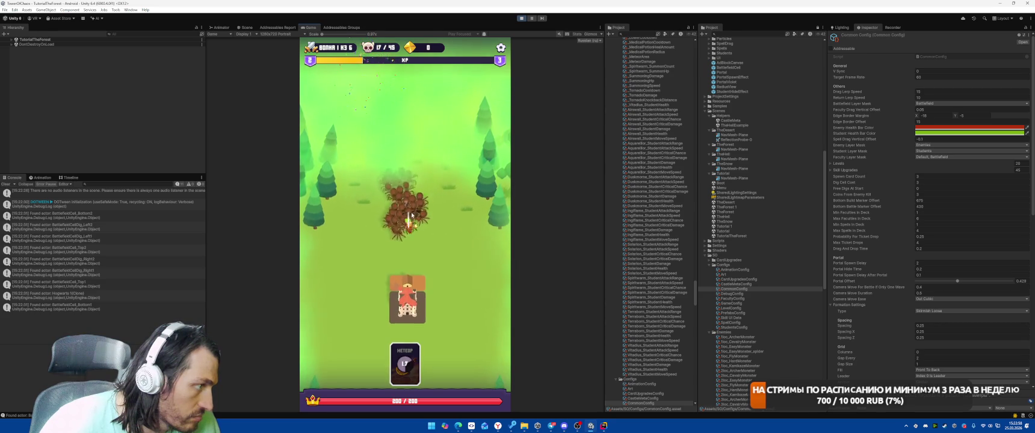
{"action": "left_click_drag", "start_coordinate": [405, 364], "coordinate": [405, 201]}
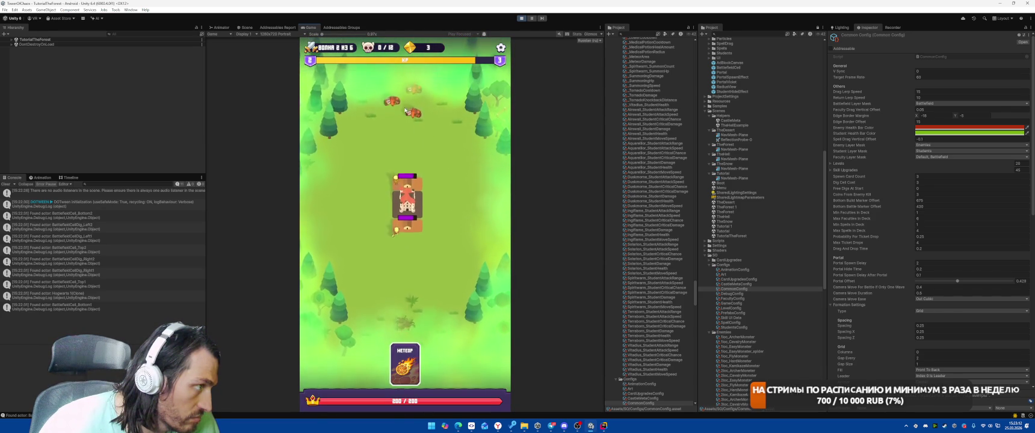
{"action": "left_click_drag", "start_coordinate": [404, 364], "coordinate": [402, 99]}
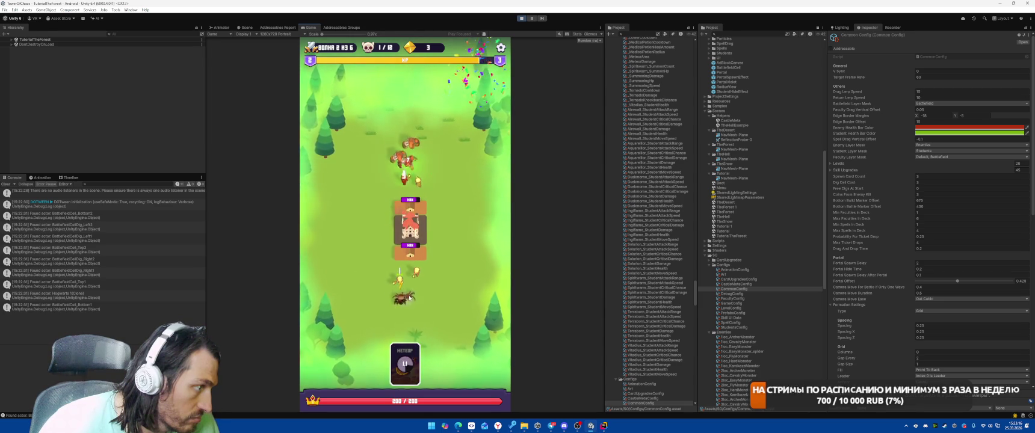
{"action": "left_click_drag", "start_coordinate": [405, 364], "coordinate": [406, 296]}
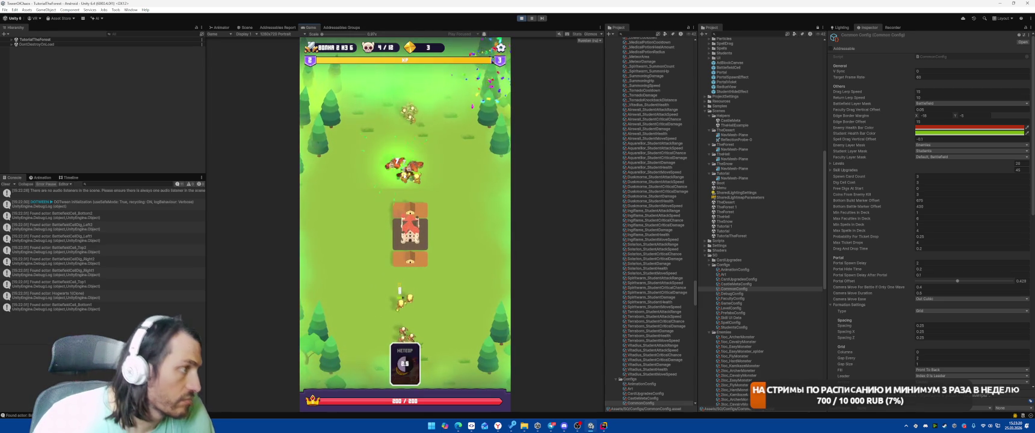
{"action": "left_click_drag", "start_coordinate": [404, 364], "coordinate": [407, 157]}
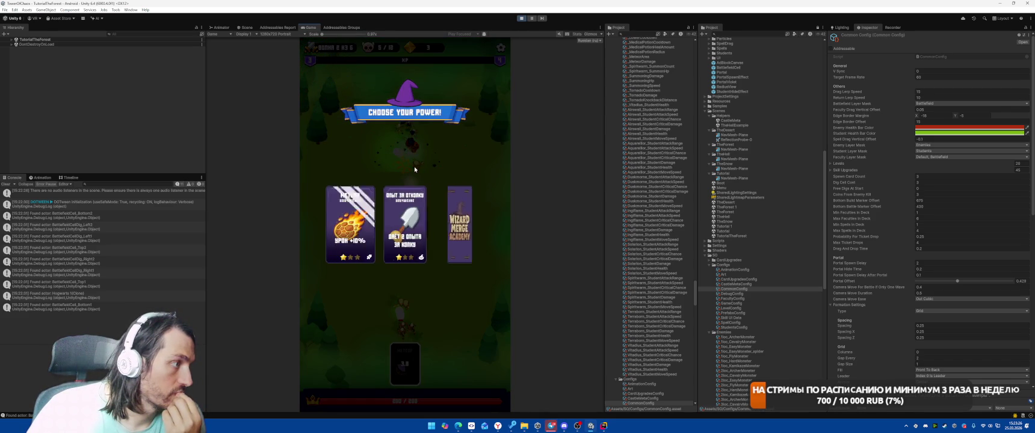
- Take the Meteor +10% power, cast Meteor again, and place a bought building right of the castle
{"action": "left_click", "coordinate": [413, 201]}
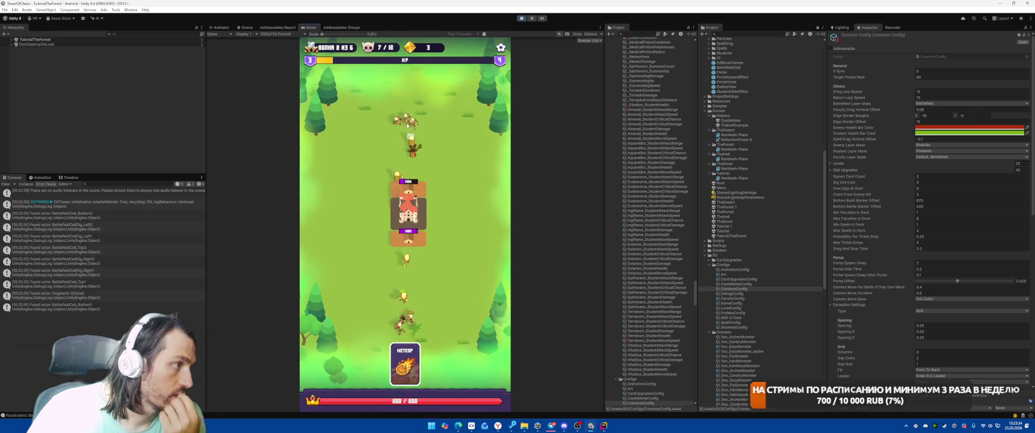
{"action": "left_click_drag", "start_coordinate": [405, 364], "coordinate": [410, 108]}
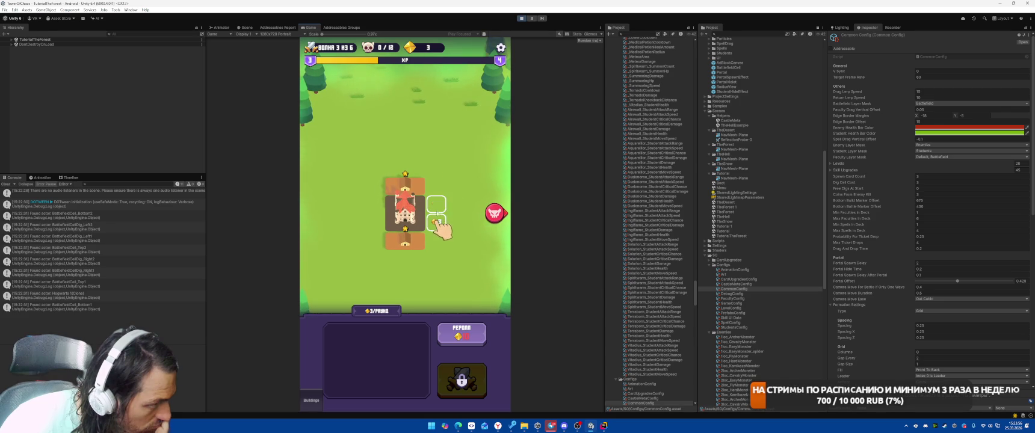
{"action": "left_click", "coordinate": [436, 205]}
{"action": "left_click_drag", "start_coordinate": [354, 348], "coordinate": [436, 210]}
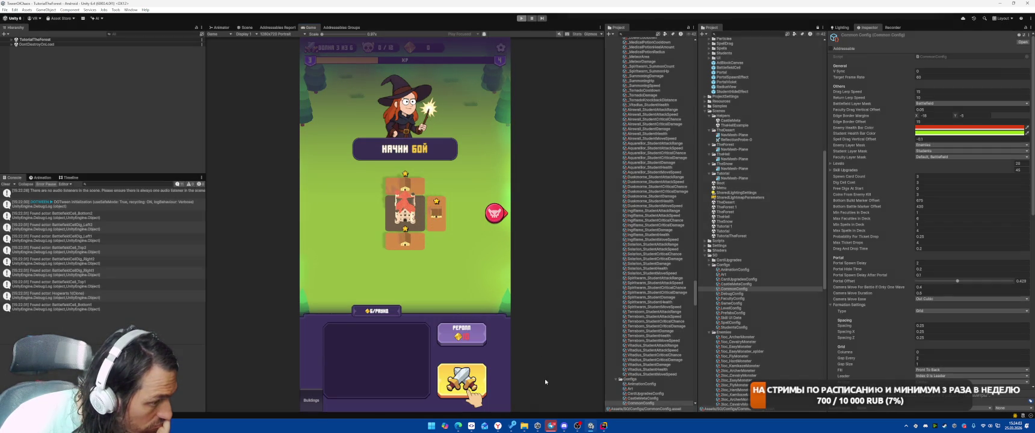
- Stop Play mode and open the Levels/000-Tutorial level info asset
{"action": "mouse_move", "coordinate": [551, 425]}
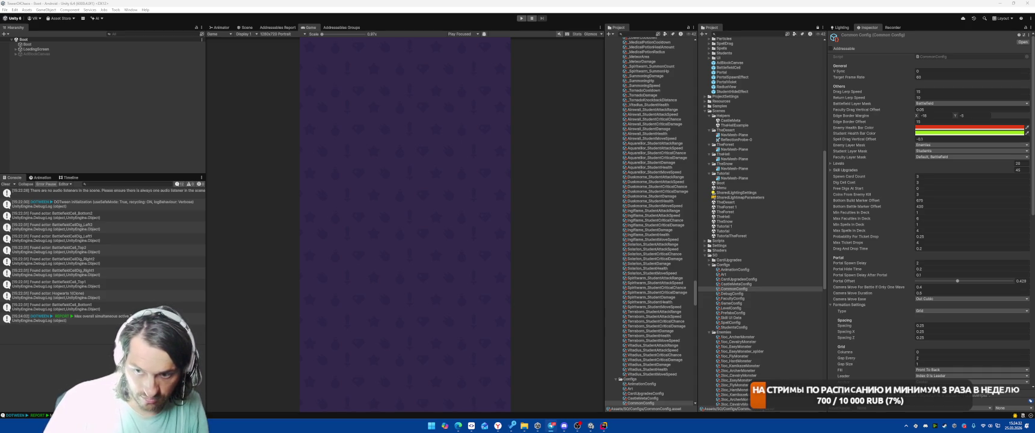
{"action": "scroll", "coordinate": [763, 240], "scroll_direction": "down", "scroll_amount": 10}
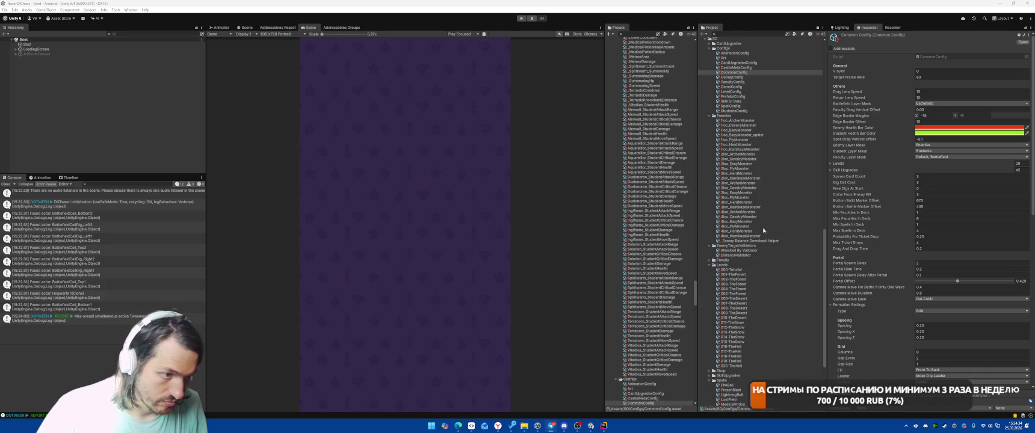
{"action": "left_click", "coordinate": [733, 269]}
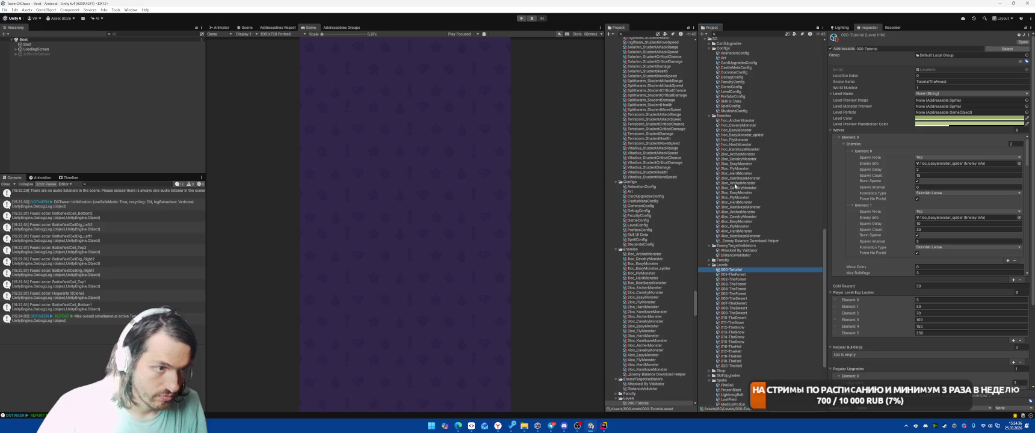
- Snip the level settings panels to the clipboard and clear the console
{"action": "key", "text": "super+shift+s"}
{"action": "left_click_drag", "start_coordinate": [702, 24], "coordinate": [1030, 408]}
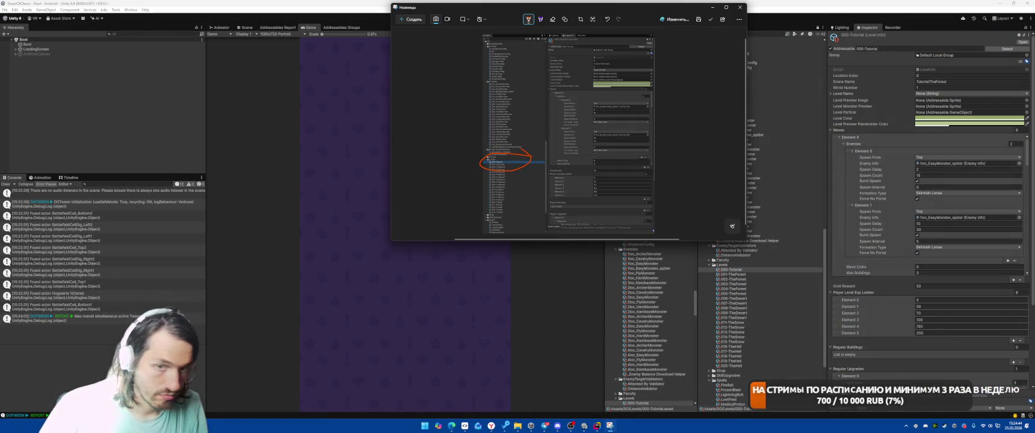
{"action": "key", "text": "ctrl+c"}
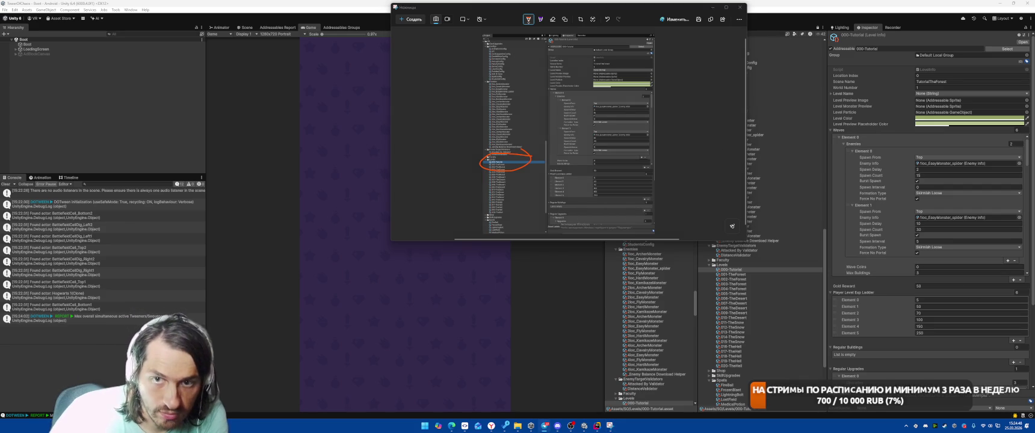
{"action": "left_click", "coordinate": [712, 8]}
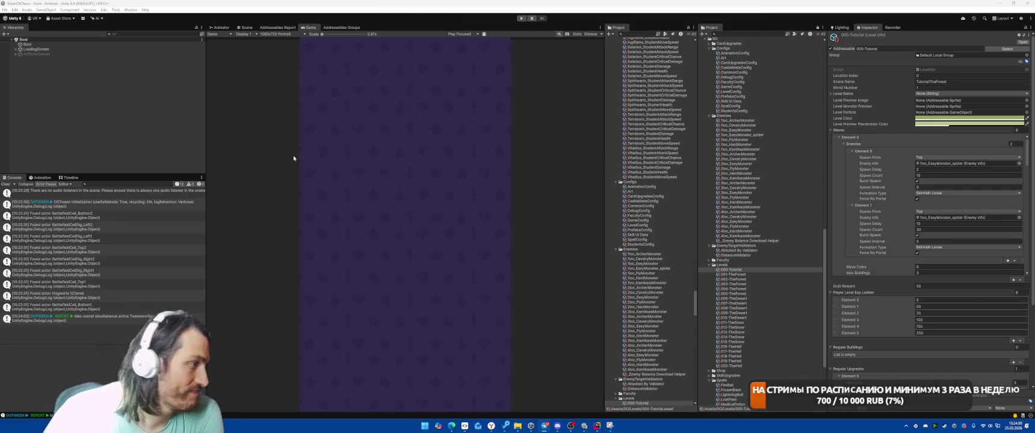
{"action": "left_click", "coordinate": [6, 184]}
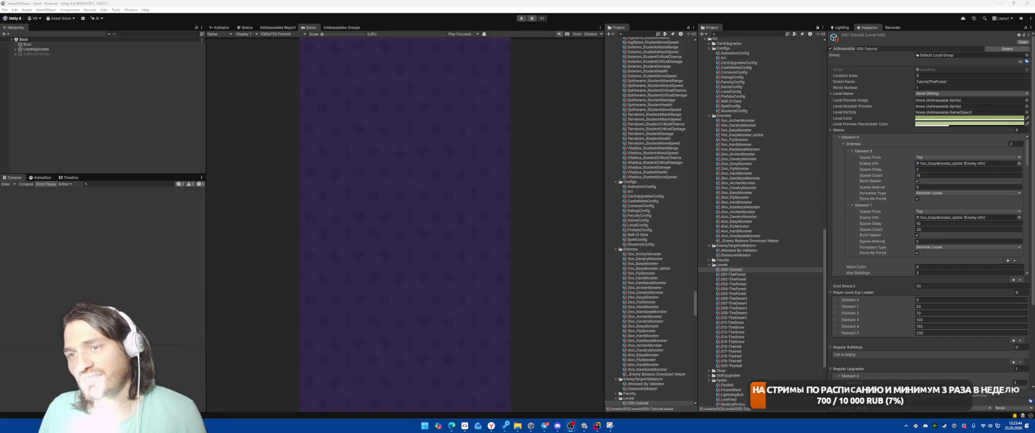
- Start Play mode again for a fresh test run
{"action": "left_click", "coordinate": [521, 18]}
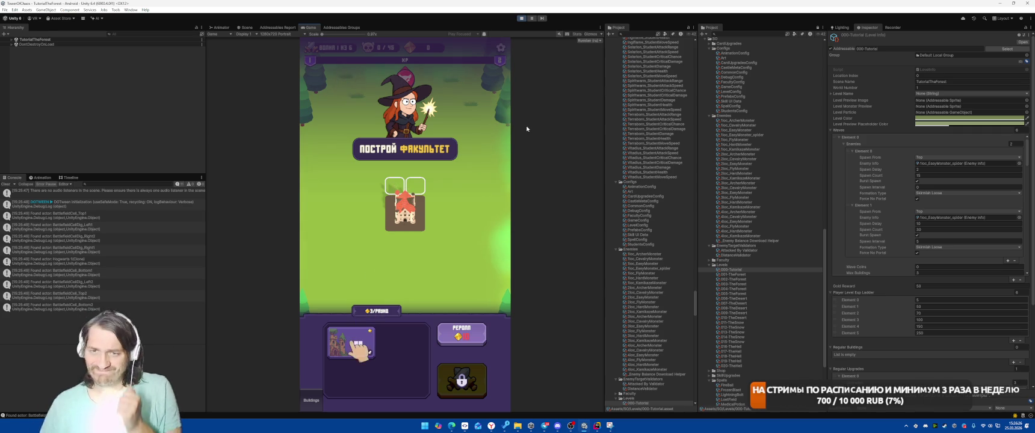
- Exit Play mode with Ctrl+P and bring SmartGit to the front
{"action": "mouse_move", "coordinate": [451, 426]}
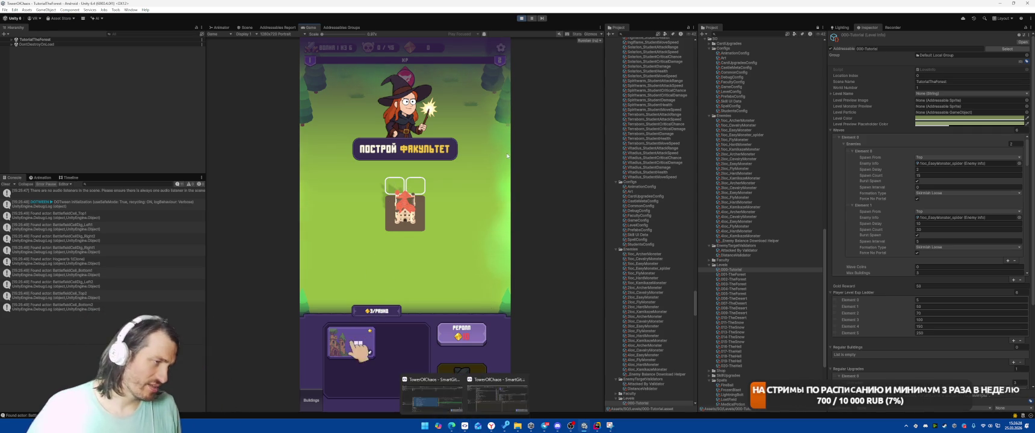
{"action": "key", "text": "ctrl+p"}
{"action": "left_click", "coordinate": [432, 402]}
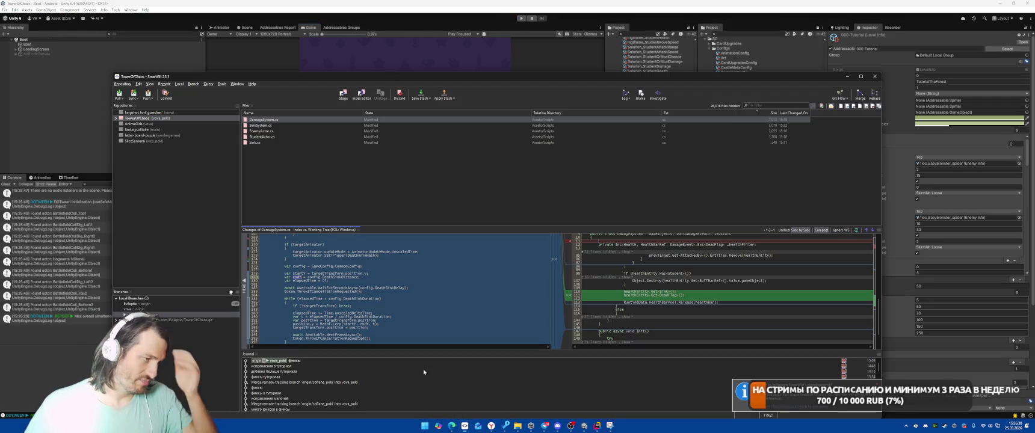
- Commit all five changed scripts with the message 'исправление в анимации смерти'
{"action": "left_click", "coordinate": [302, 125]}
{"action": "key", "text": "ctrl+a"}
{"action": "right_click", "coordinate": [302, 127]}
{"action": "left_click", "coordinate": [337, 166]}
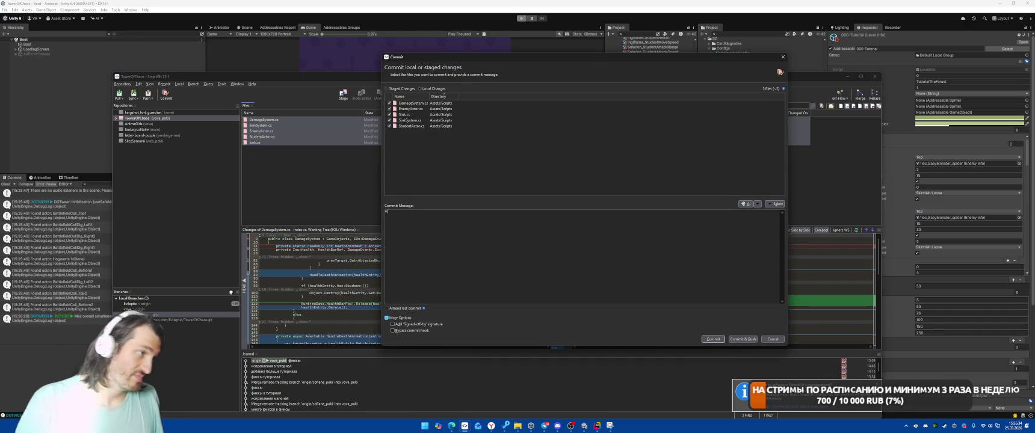
{"action": "type", "text": "исправления в анимацию смерти"}
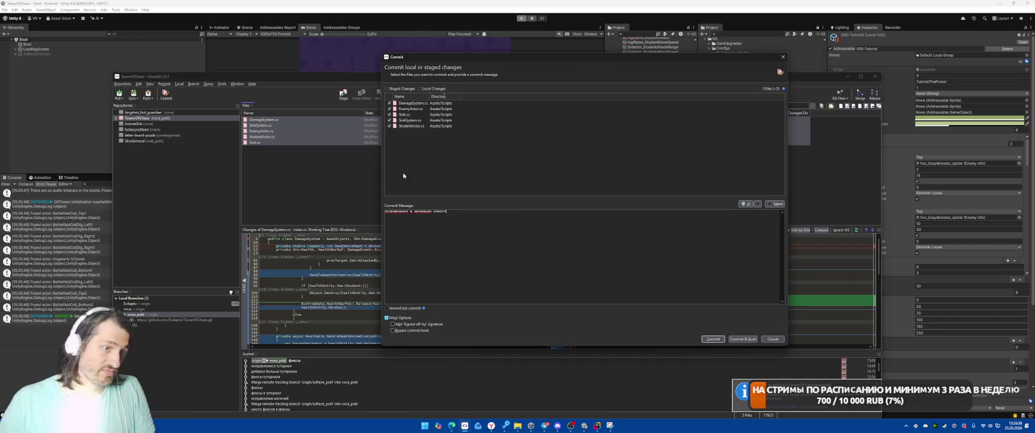
{"action": "left_click", "coordinate": [713, 339]}
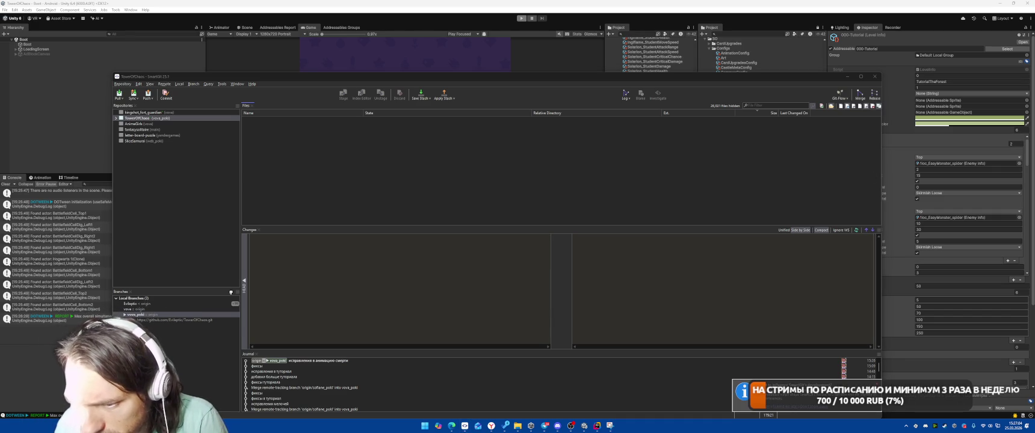
{"action": "left_click", "coordinate": [491, 425]}
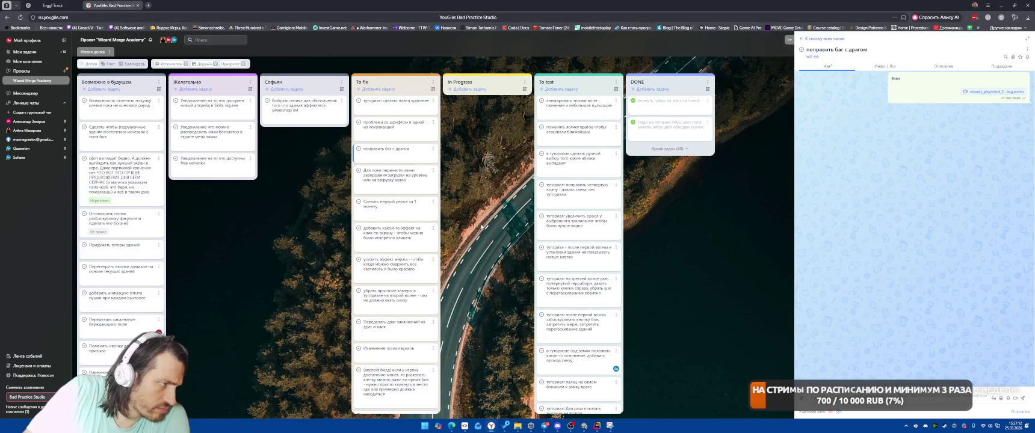
- Move the screen-click effect, tutorial camera jump, spell drag-and-click and enemy logic tasks into To test
{"action": "left_click_drag", "start_coordinate": [394, 234], "coordinate": [572, 108]}
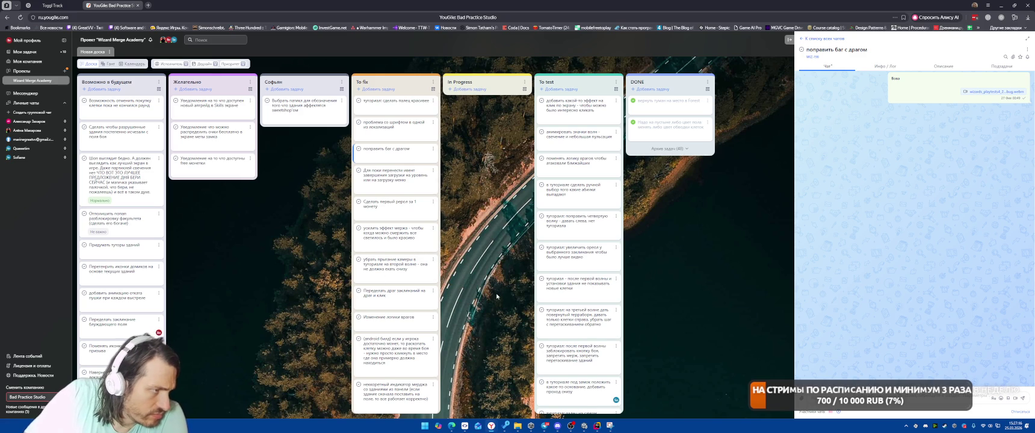
{"action": "left_click_drag", "start_coordinate": [397, 268], "coordinate": [571, 192]}
{"action": "mouse_move", "coordinate": [394, 262]}
{"action": "left_mouse_down"}
{"action": "mouse_move", "coordinate": [487, 108]}
{"action": "mouse_move", "coordinate": [572, 186]}
{"action": "left_mouse_up"}
{"action": "mouse_move", "coordinate": [388, 261]}
{"action": "left_mouse_down"}
{"action": "mouse_move", "coordinate": [488, 108]}
{"action": "mouse_move", "coordinate": [571, 160]}
{"action": "left_mouse_up"}
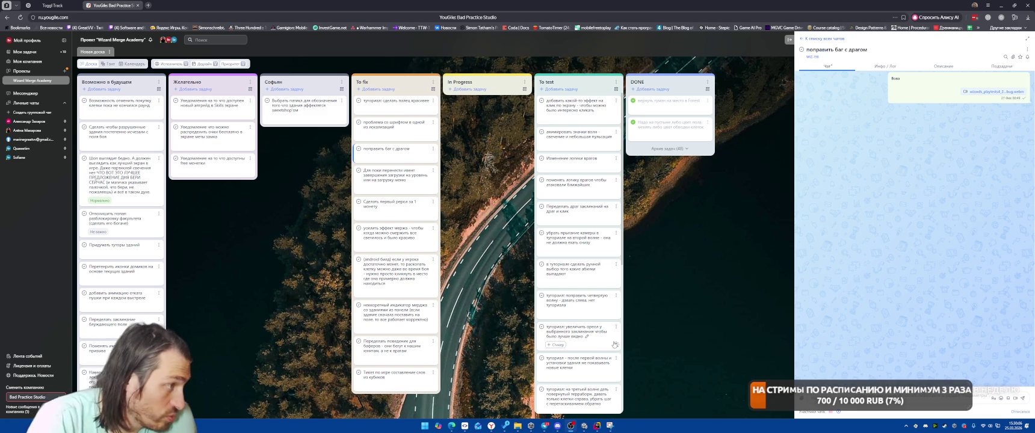
{"action": "left_click", "coordinate": [595, 427]}
{"action": "left_click", "coordinate": [613, 154]}
- Open Boot.cs through Search Everywhere and place the caret in its Start method
{"action": "key", "text": "shift"}
{"action": "key", "text": "shift"}
{"action": "type", "text": "пфь"}
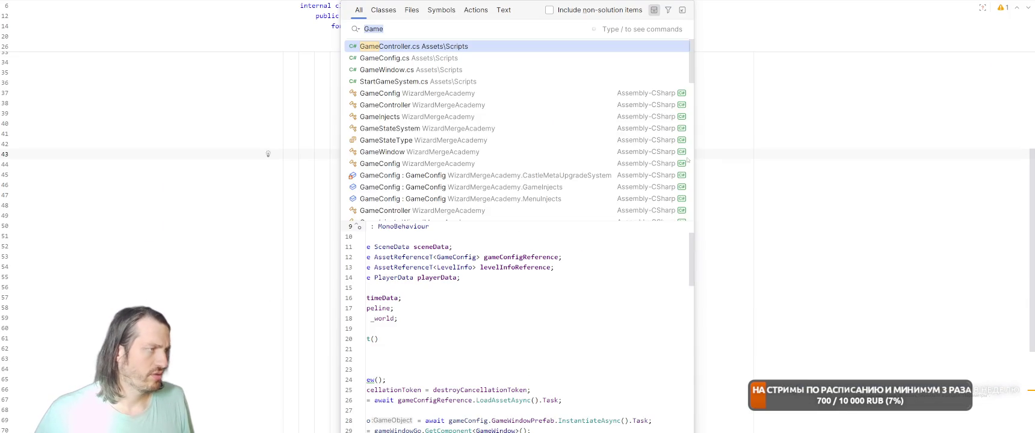
{"action": "key", "text": "BackSpace"}
{"action": "key", "text": "BackSpace"}
{"action": "key", "text": "BackSpace"}
{"action": "type", "text": "bo"}
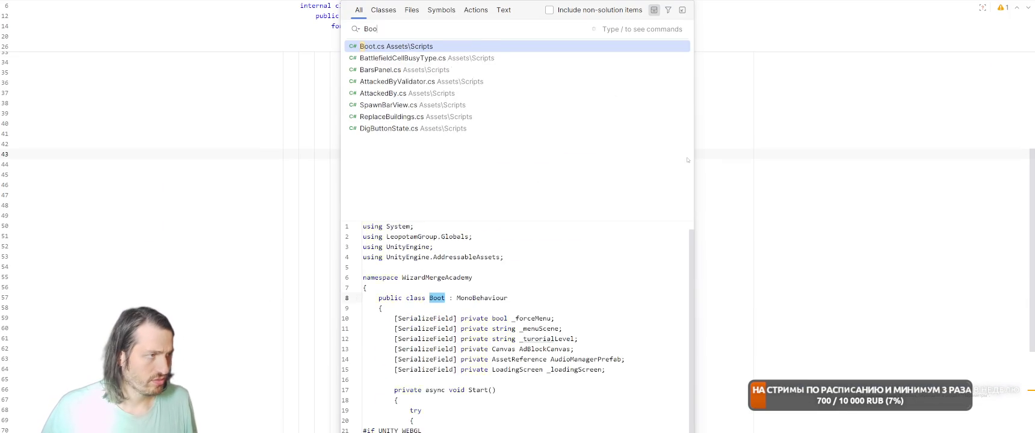
{"action": "key", "text": "Return"}
{"action": "scroll", "coordinate": [603, 190], "scroll_direction": "down", "scroll_amount": 3}
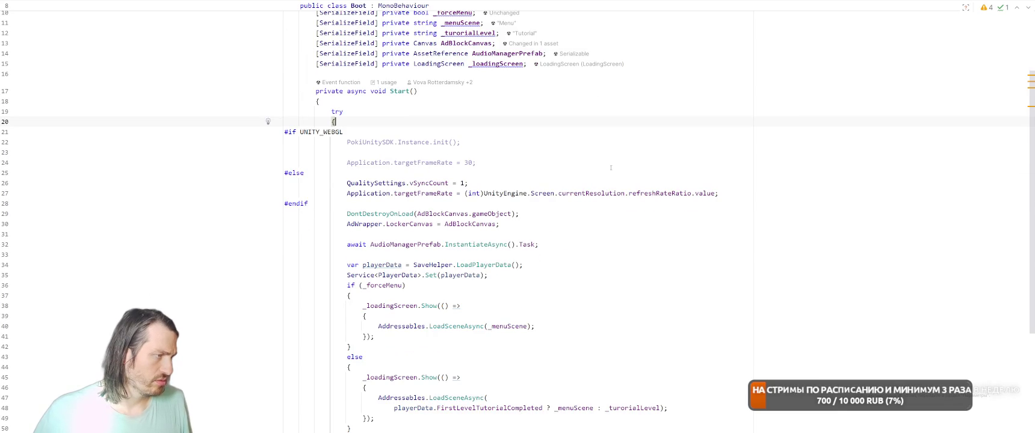
{"action": "scroll", "coordinate": [611, 169], "scroll_direction": "down", "scroll_amount": 2}
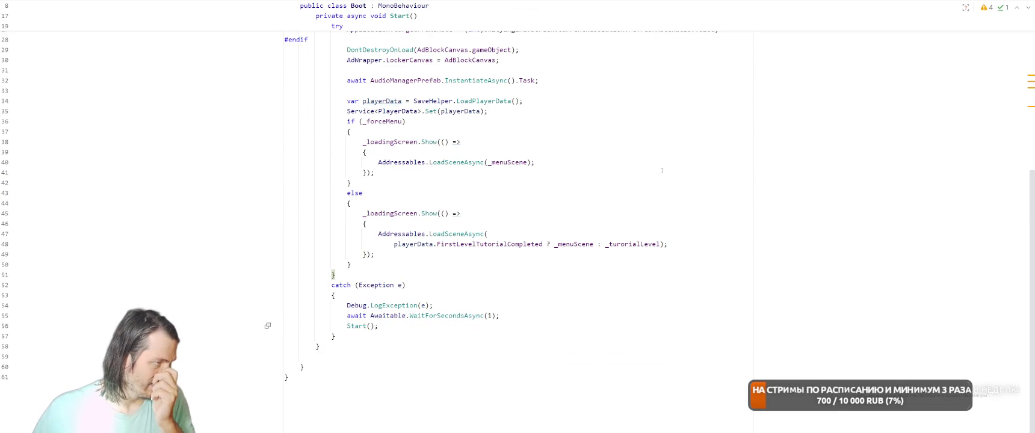
{"action": "scroll", "coordinate": [662, 171], "scroll_direction": "up", "scroll_amount": 3}
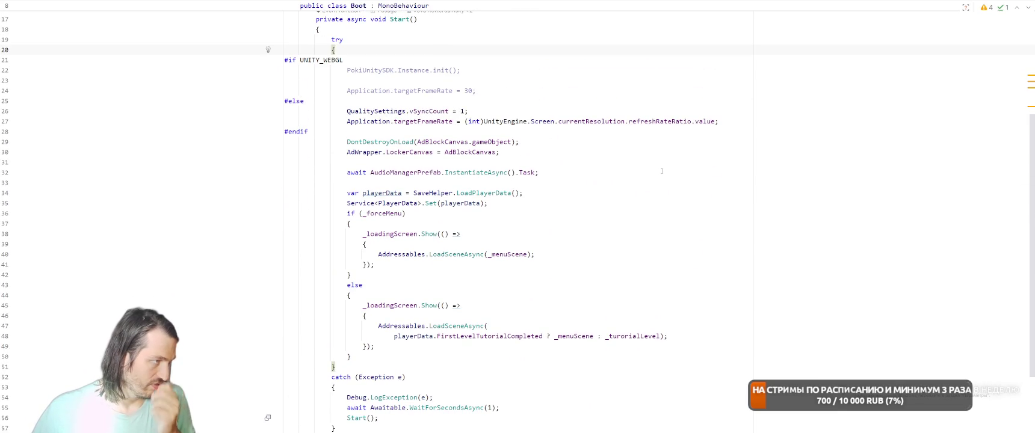
{"action": "left_click", "coordinate": [615, 189]}
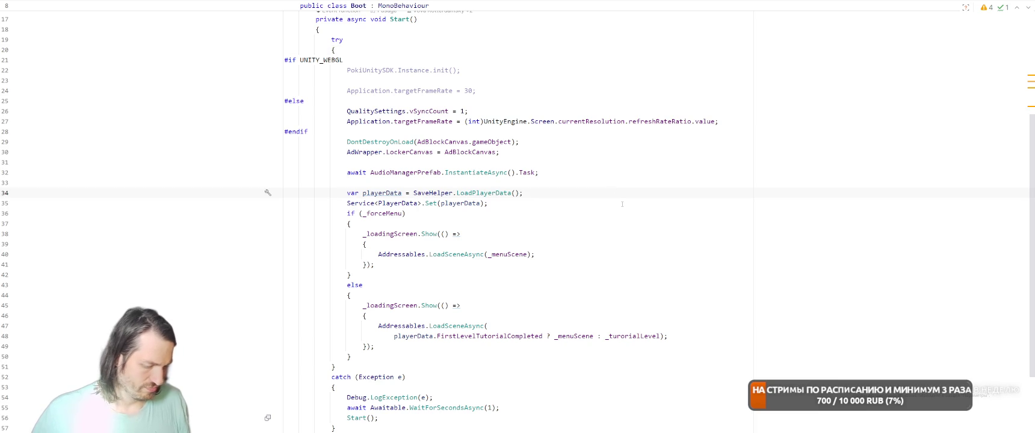
- Find 'PokiUnitySdk' in the Scripts directory and open the first match in AnalyticsWrapper.cs
{"action": "key", "text": "ctrl+shift+f"}
{"action": "type", "text": "Poki"}
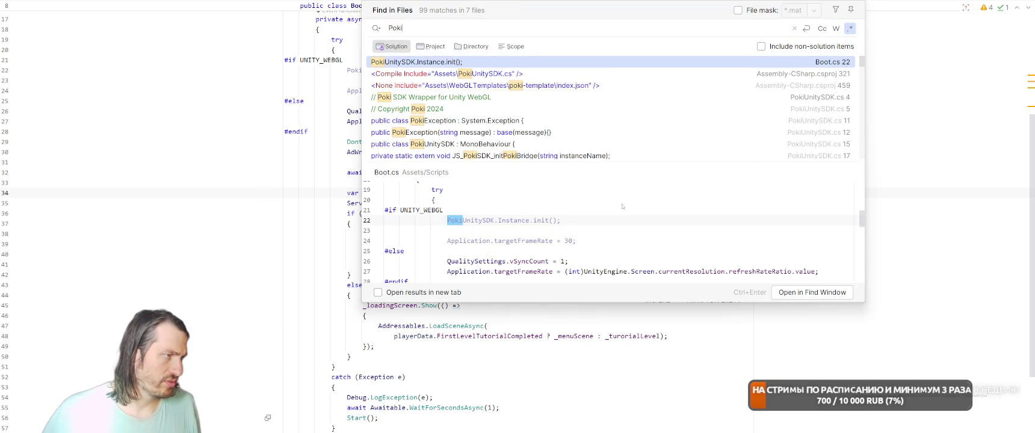
{"action": "type", "text": "UnitySdk"}
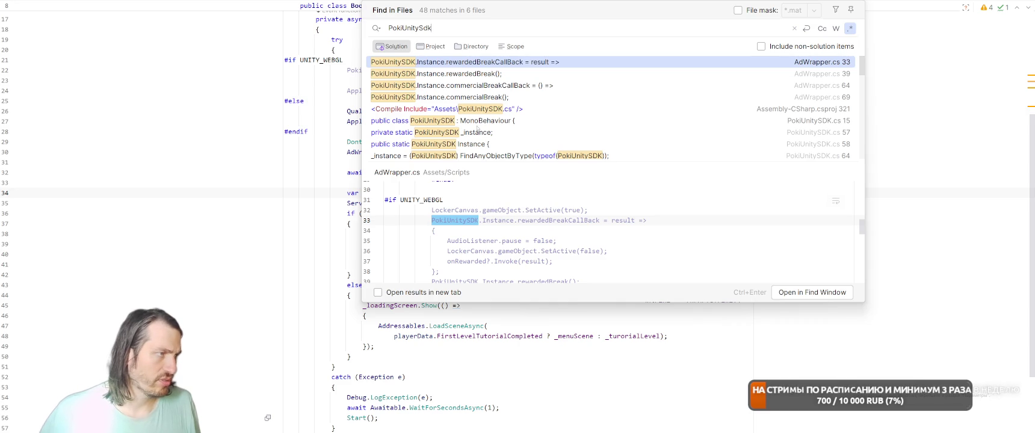
{"action": "left_click", "coordinate": [472, 46]}
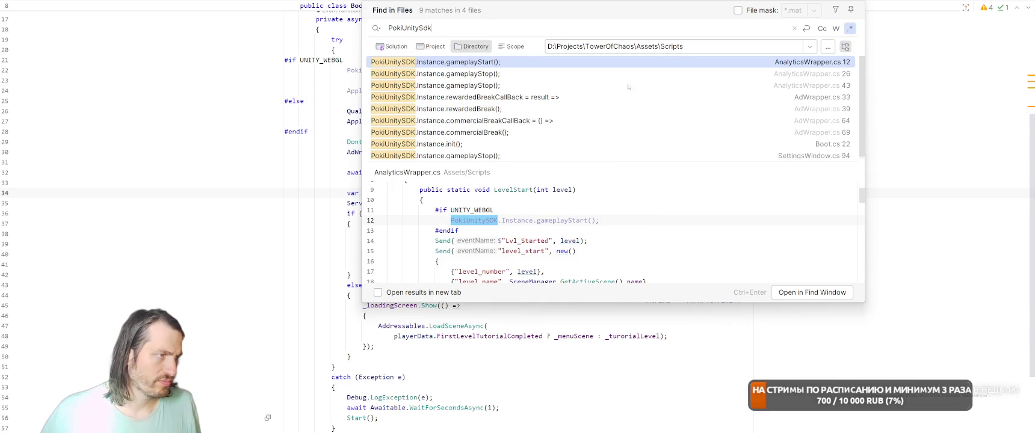
{"action": "scroll", "coordinate": [591, 109], "scroll_direction": "down", "scroll_amount": 1}
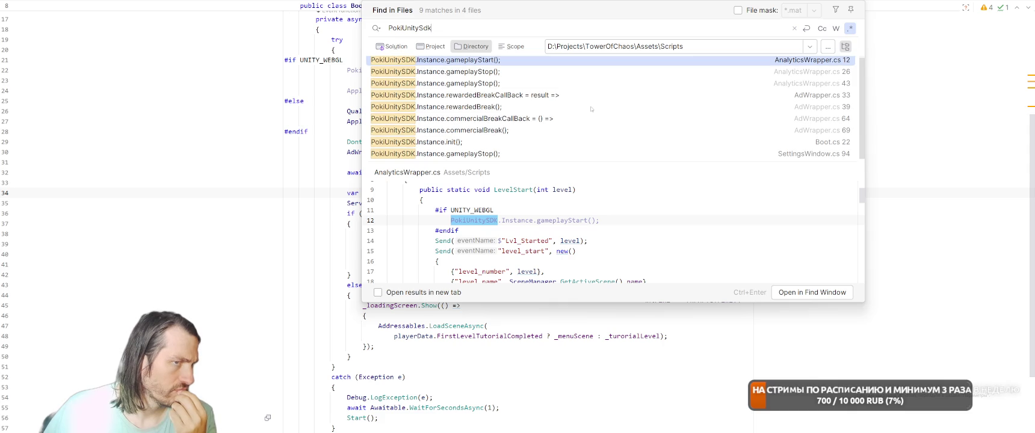
{"action": "scroll", "coordinate": [591, 109], "scroll_direction": "up", "scroll_amount": 1}
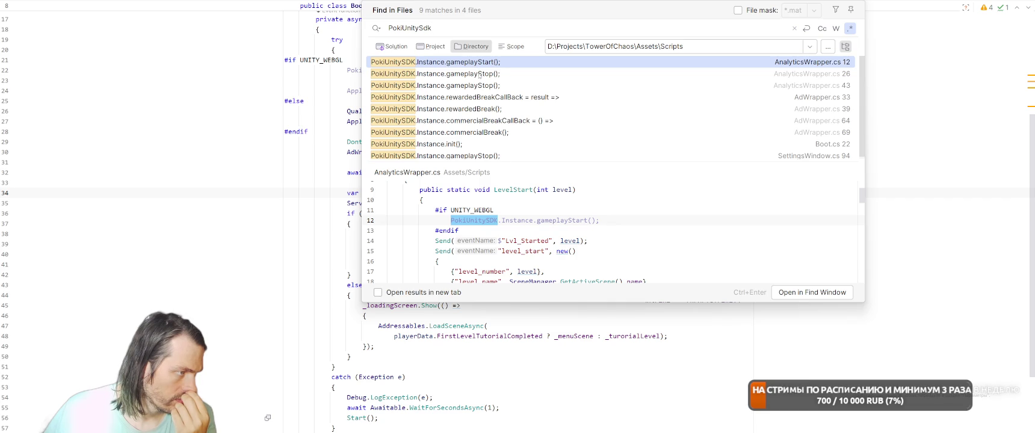
{"action": "key", "text": "Down"}
{"action": "key", "text": "Up"}
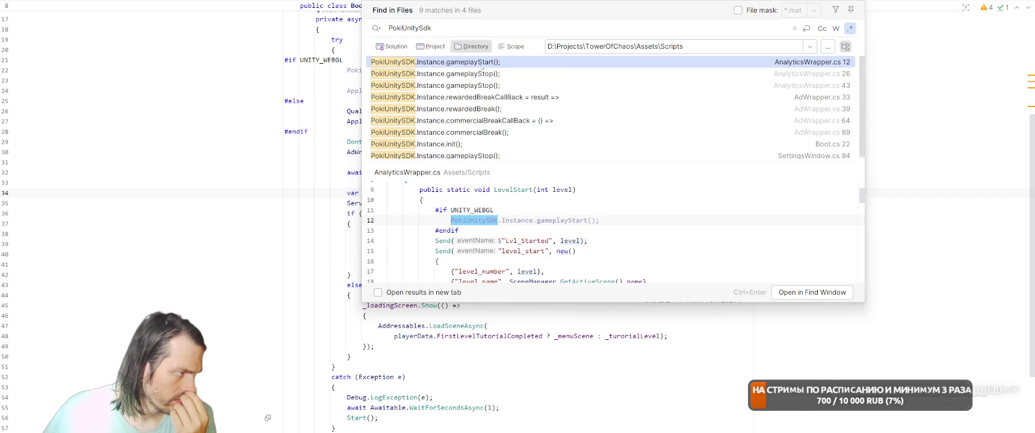
{"action": "key", "text": "Return"}
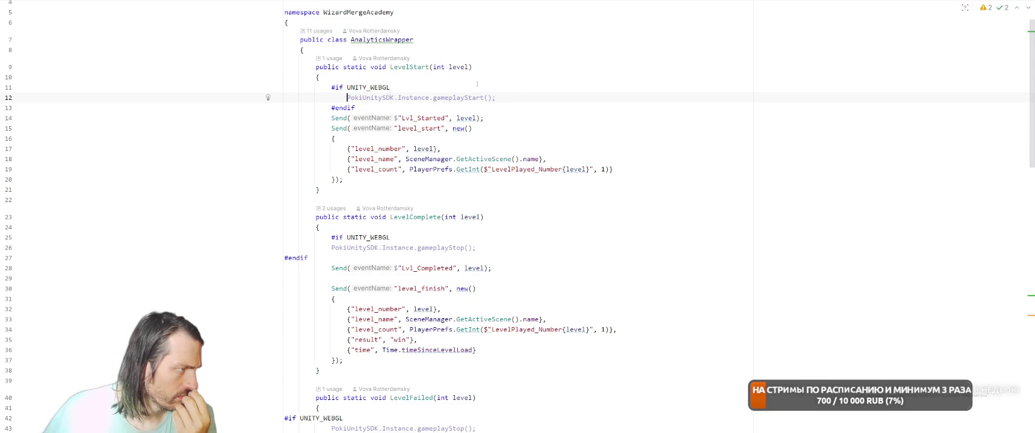
{"action": "left_click", "coordinate": [477, 83]}
- Add a test PokiUnitySDK.gameplayStart line in LevelStart, delete it, and inspect the declaration
{"action": "key", "text": "Return"}
{"action": "type", "text": "\\"}
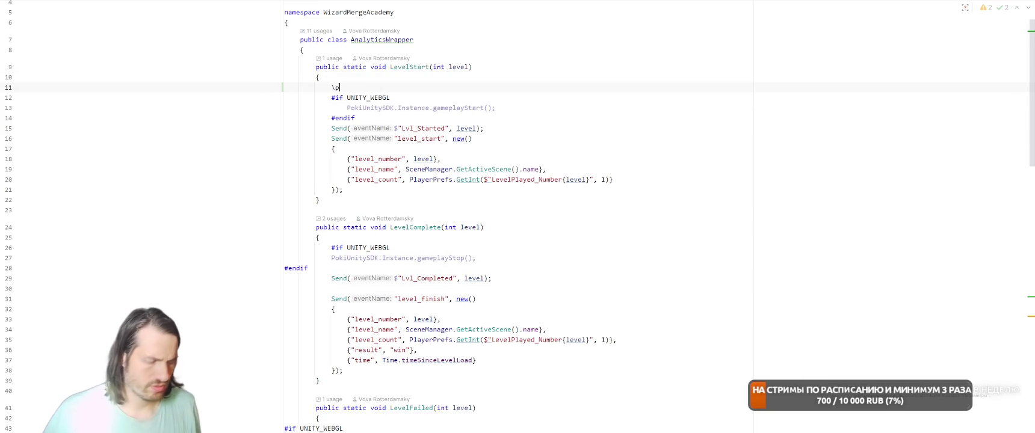
{"action": "key", "text": "BackSpace"}
{"action": "type", "text": "Poki"}
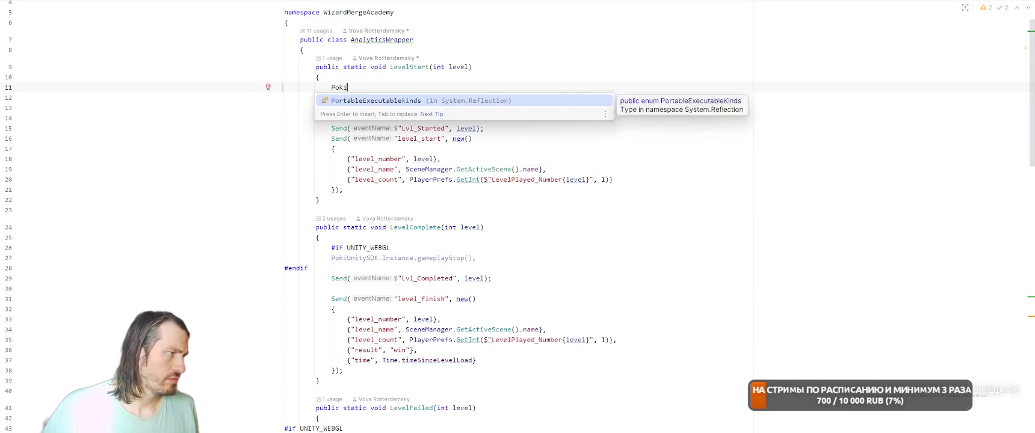
{"action": "type", "text": "Uni"}
{"action": "key", "text": "Tab"}
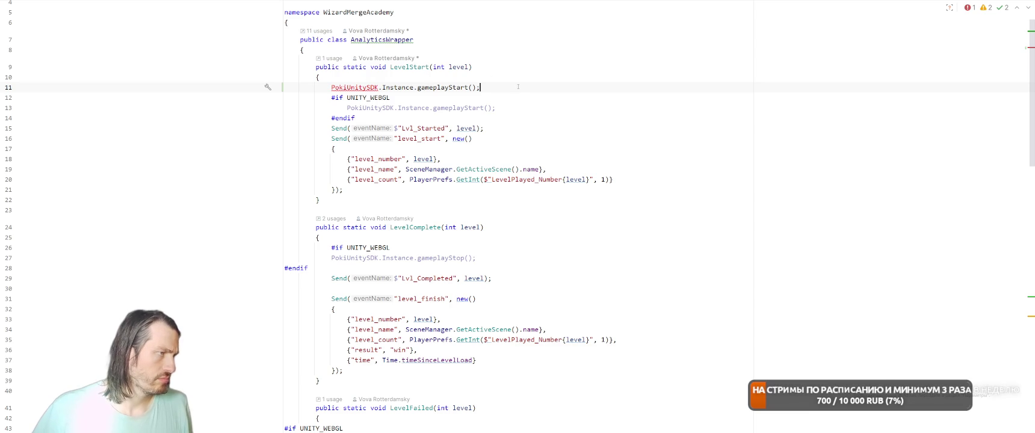
{"action": "key", "text": "shift+Home"}
{"action": "key", "text": "BackSpace"}
{"action": "key", "text": "BackSpace"}
{"action": "key", "text": "ctrl"}
{"action": "key", "text": "ctrl"}
{"action": "key", "text": "Escape"}
{"action": "left_click", "coordinate": [457, 97], "text": "ctrl"}
{"action": "left_click", "coordinate": [385, 97]}
- Open GameController.cs through Search Everywhere and scroll to its builder Inject calls
{"action": "key", "text": "shift"}
{"action": "key", "text": "shift"}
{"action": "key", "text": "Escape"}
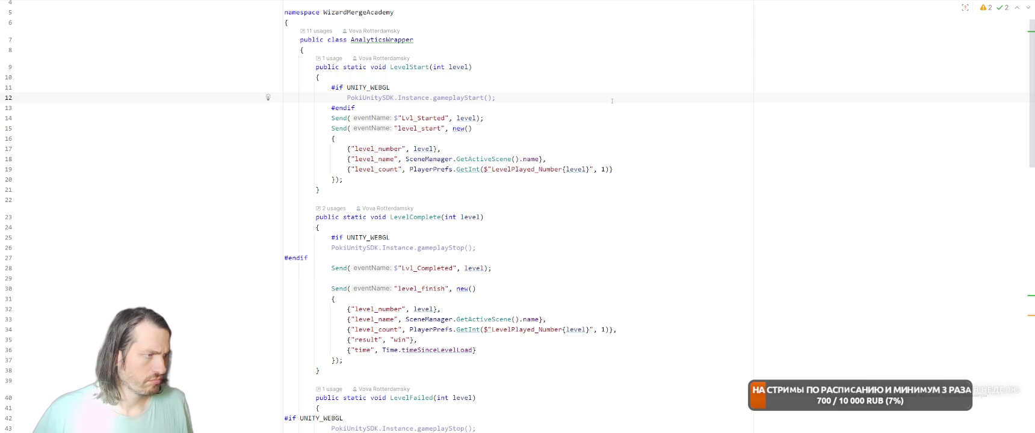
{"action": "key", "text": "shift"}
{"action": "key", "text": "shift"}
{"action": "type", "text": "GameController"}
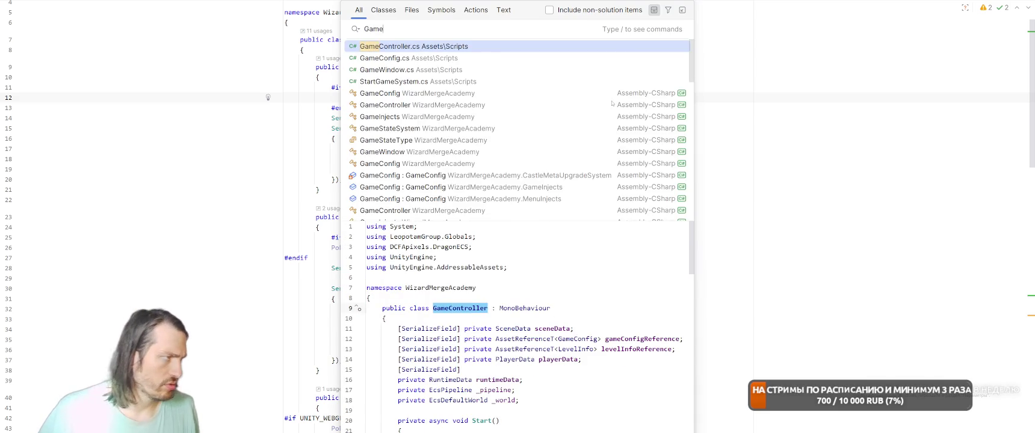
{"action": "key", "text": "Return"}
{"action": "scroll", "coordinate": [603, 192], "scroll_direction": "down", "scroll_amount": 20}
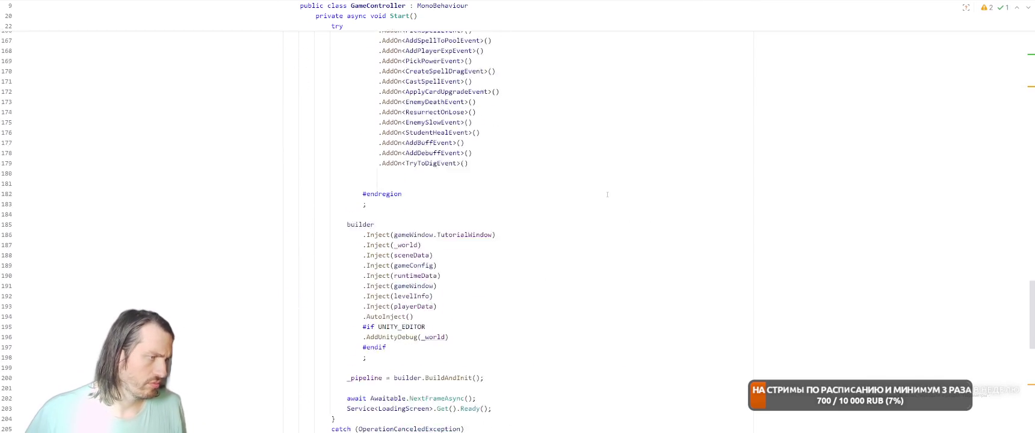